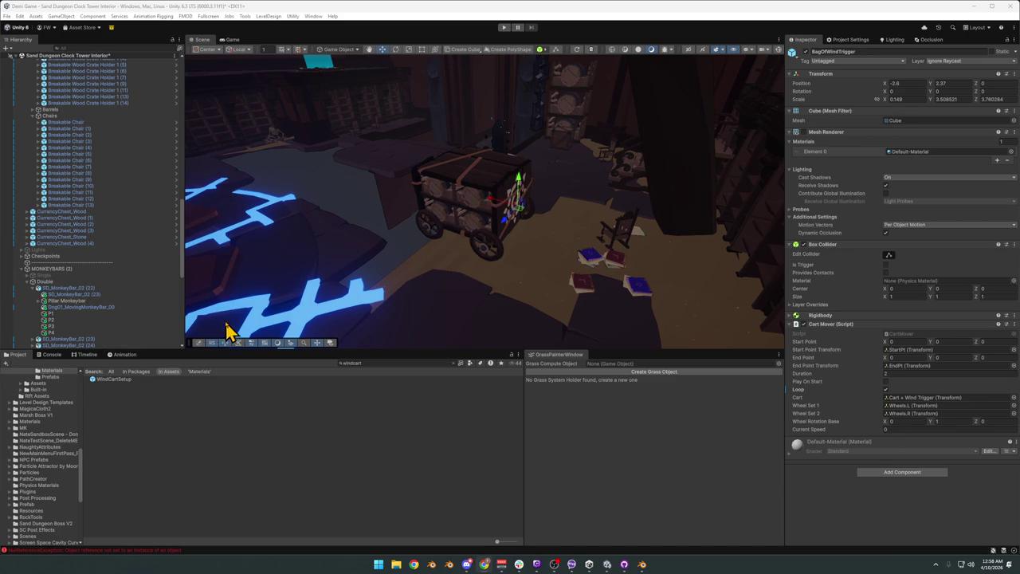
Select EndPt and drag it along X from 6.71 to about 28.22, then deselect to view the cart.
scroll(136, 319, down, 2)
scroll(131, 321, down, 4)
scroll(123, 322, down, 2)
scroll(118, 321, down, 3)
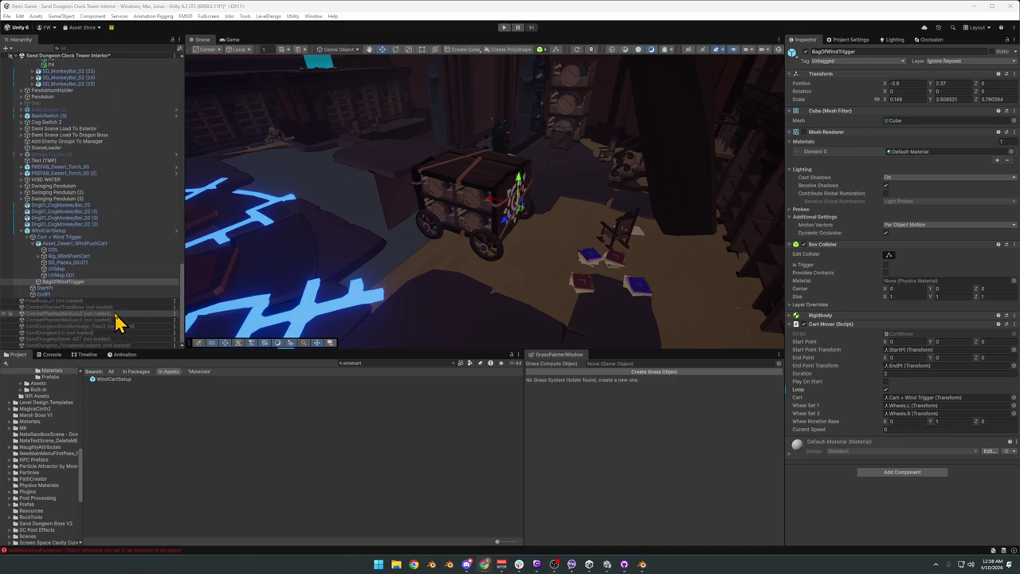
click(43, 294)
right_drag(421, 228, 480, 253)
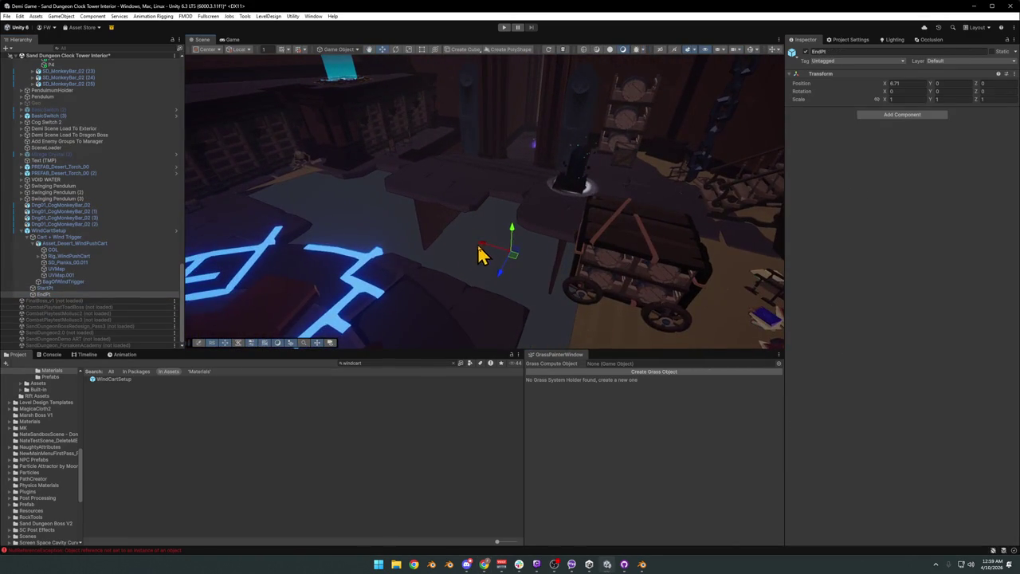
drag(478, 254, 286, 198)
mouse_move(286, 198)
right_down()
mouse_move(422, 271)
mouse_move(394, 217)
mouse_move(360, 210)
right_up()
click(296, 478)
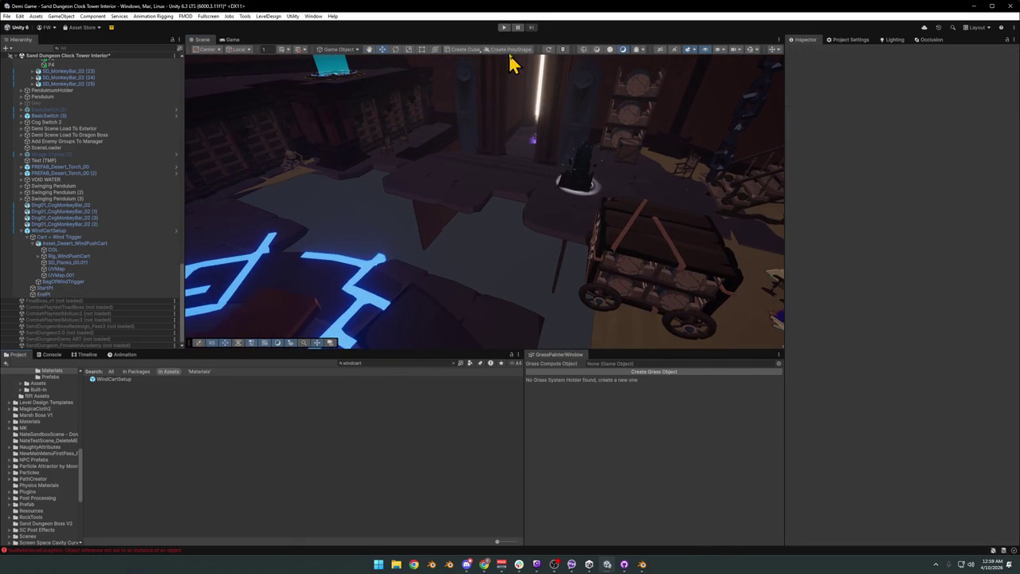
Inspect the cart objects, then uncheck Loop on BagOfWindTrigger's Cart Mover script.
click(65, 244)
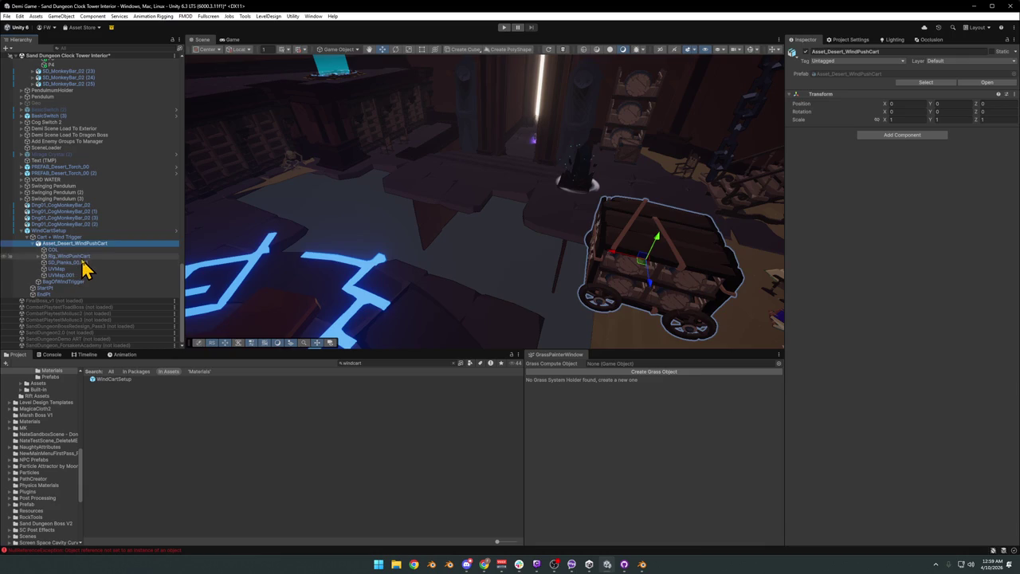
click(83, 258)
click(72, 232)
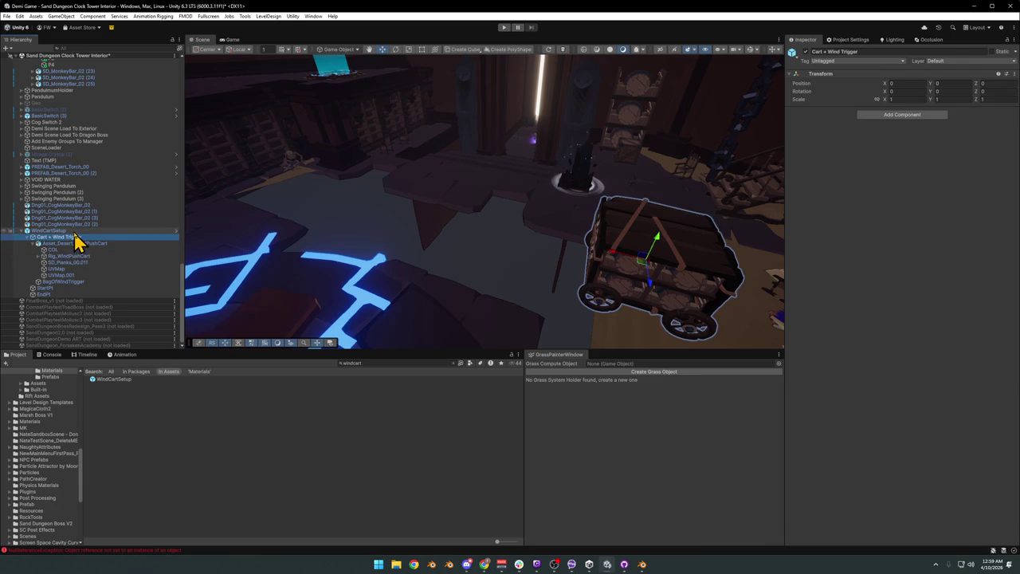
click(73, 244)
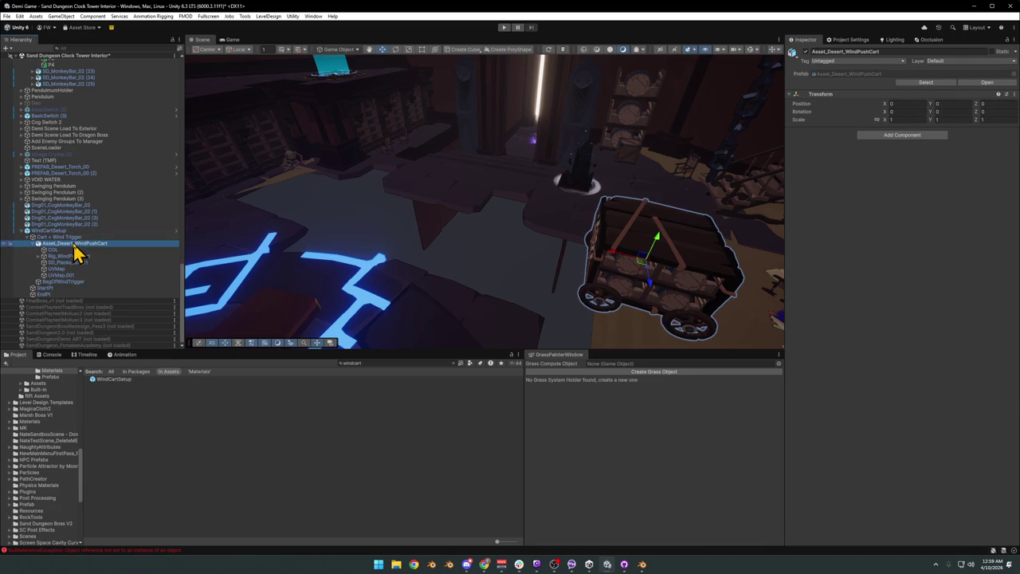
click(68, 283)
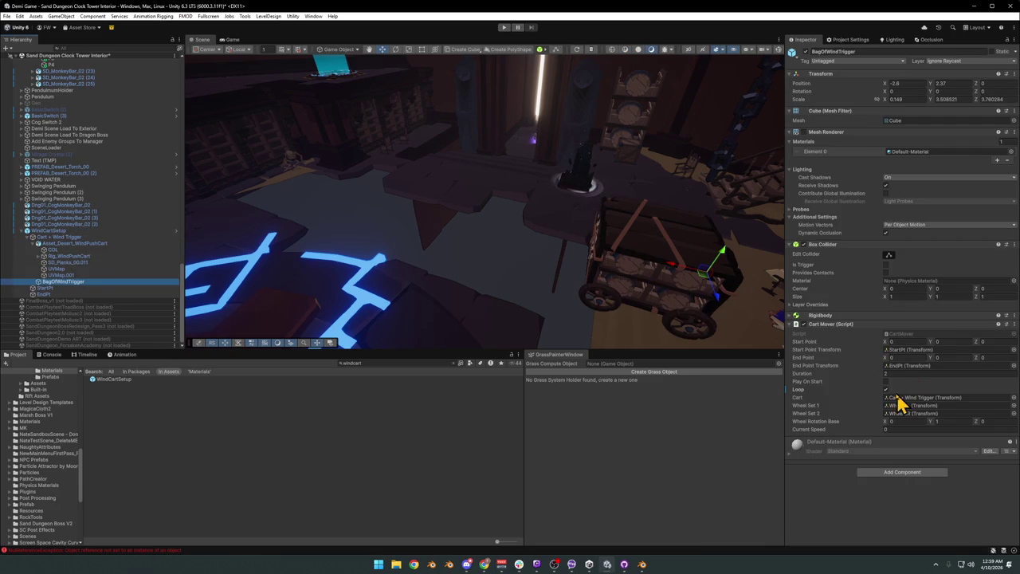
click(885, 389)
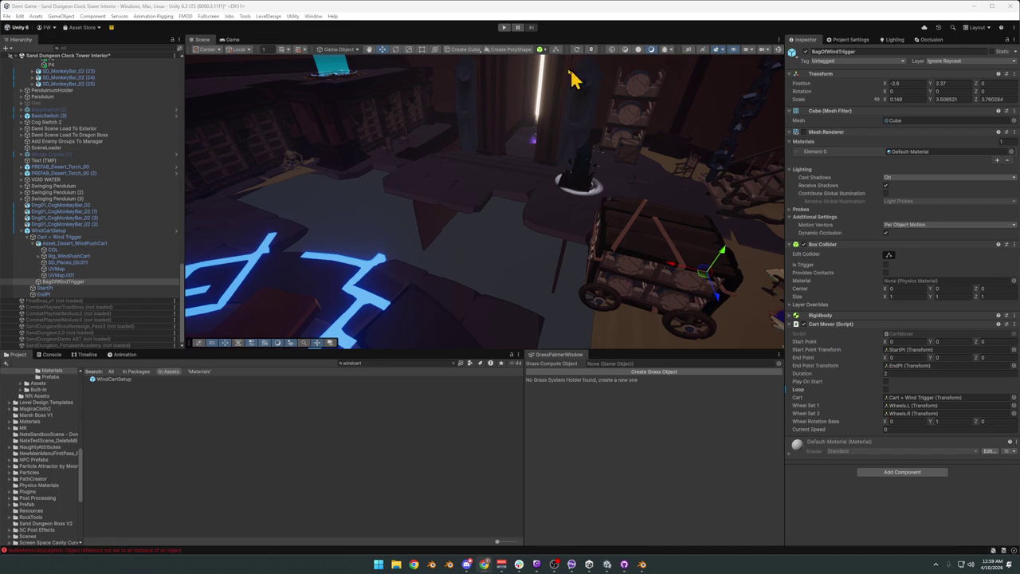
Enter Play mode, swing an attack, and switch the game view to fullscreen with F10.
click(504, 28)
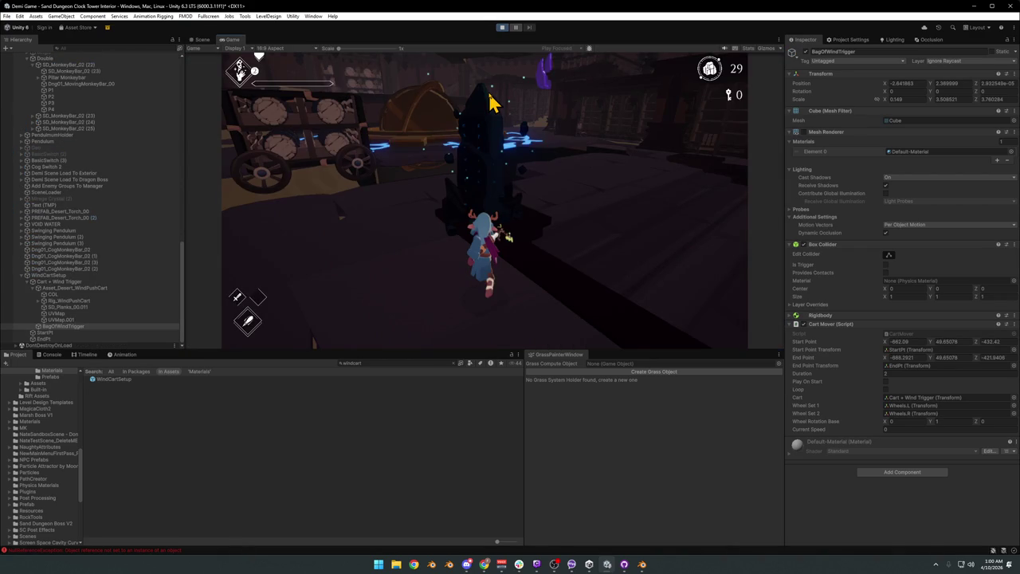
click(433, 223)
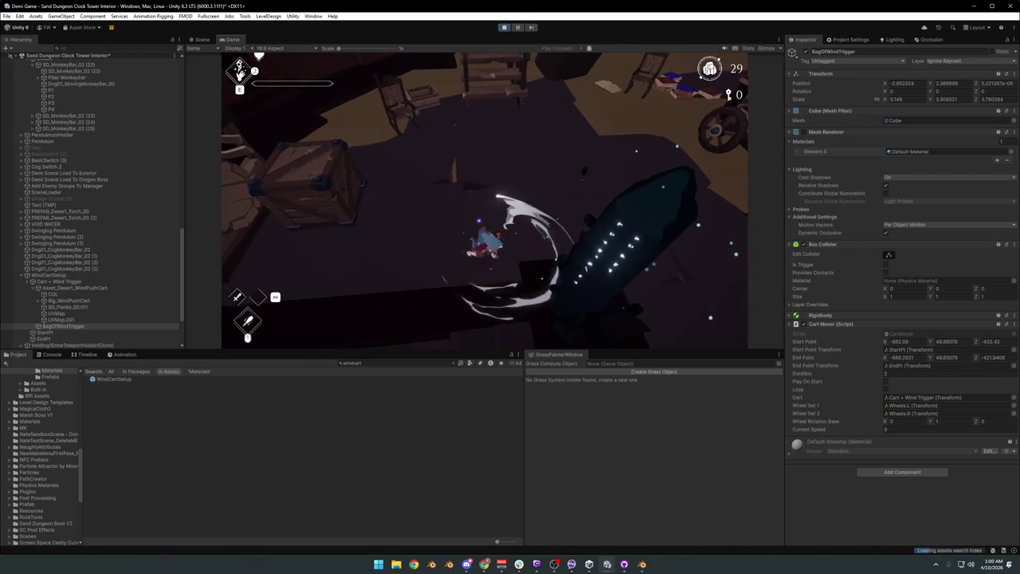
key(F10)
Run the character to the sun-emblem cart and climb over the crate onto the upper ledge.
click(485, 224)
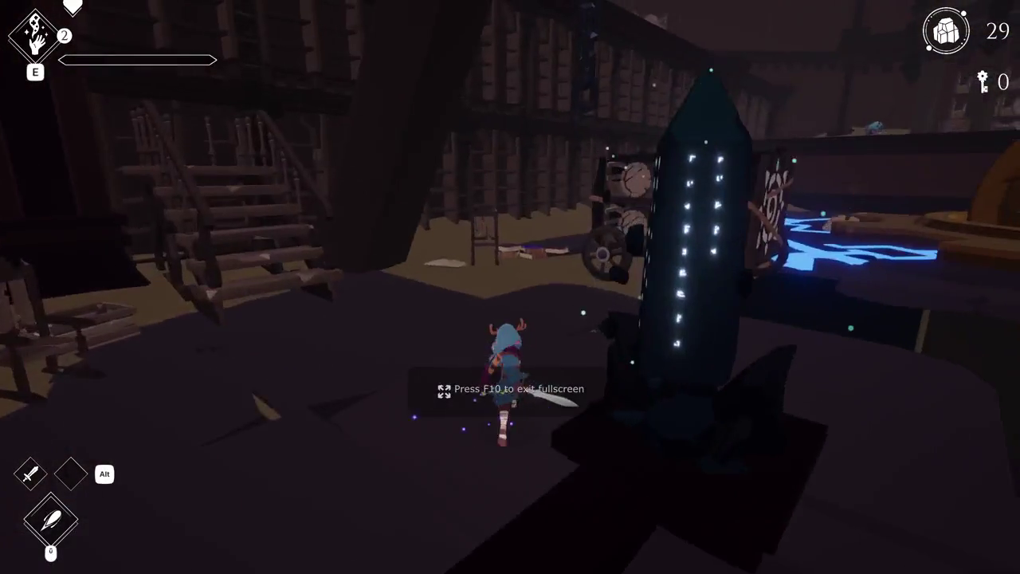
key(w)
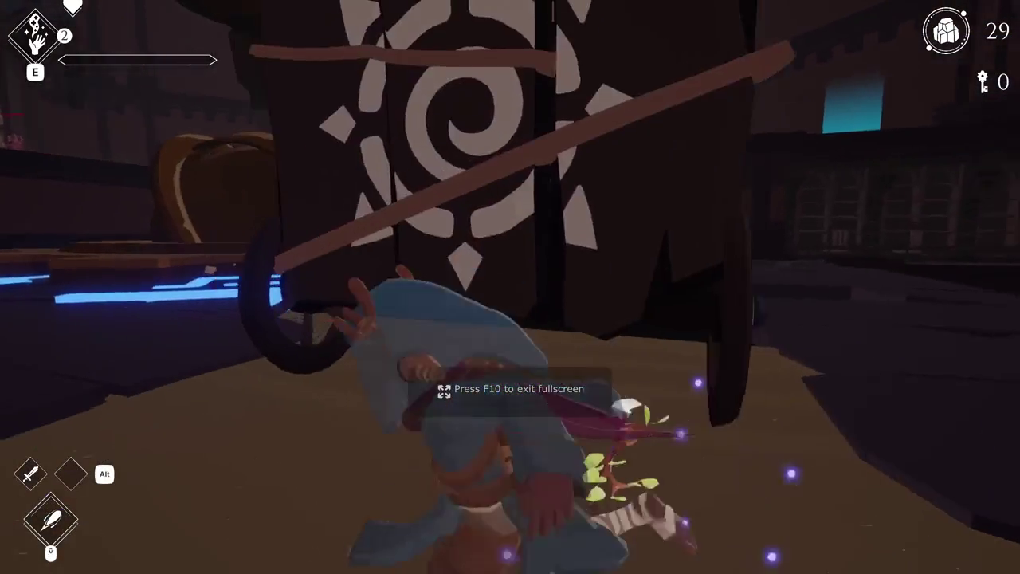
key(w)
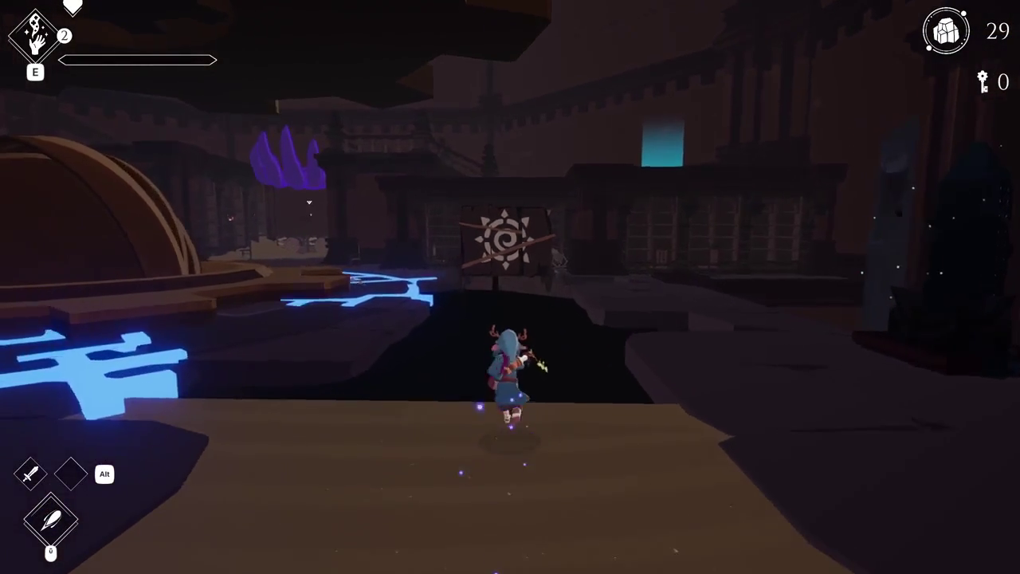
key(w)
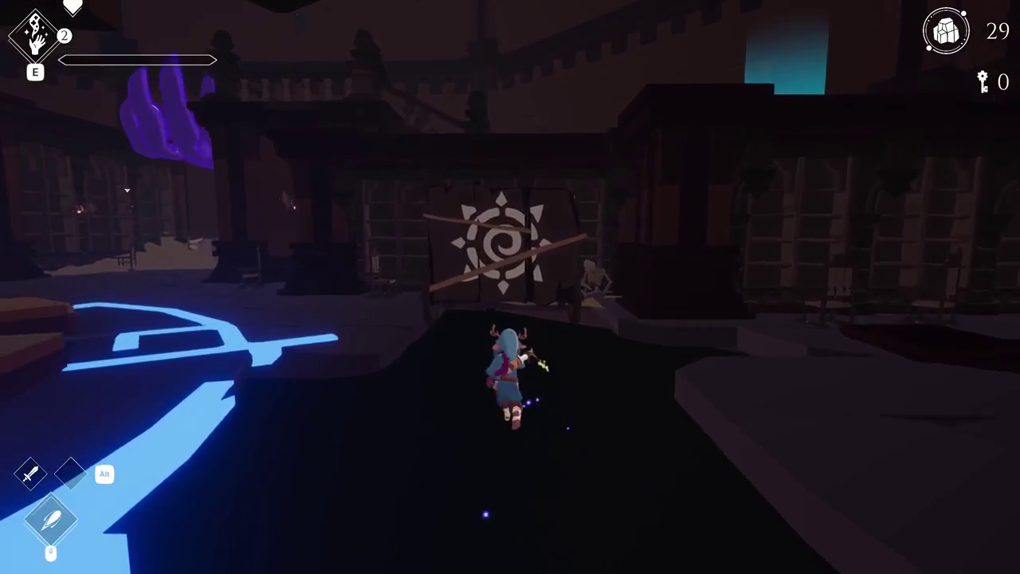
key(w)
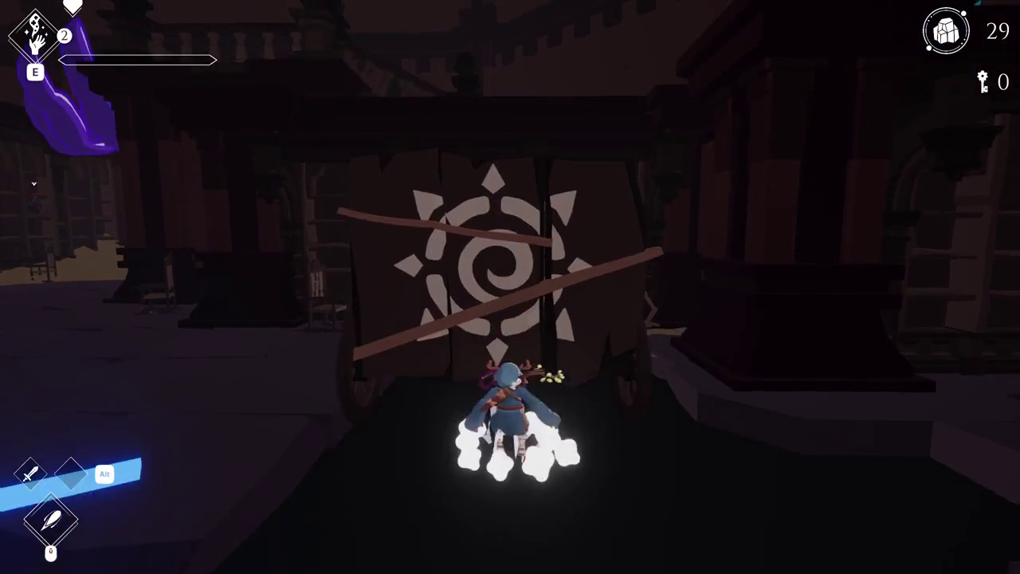
key(space)
key(space)
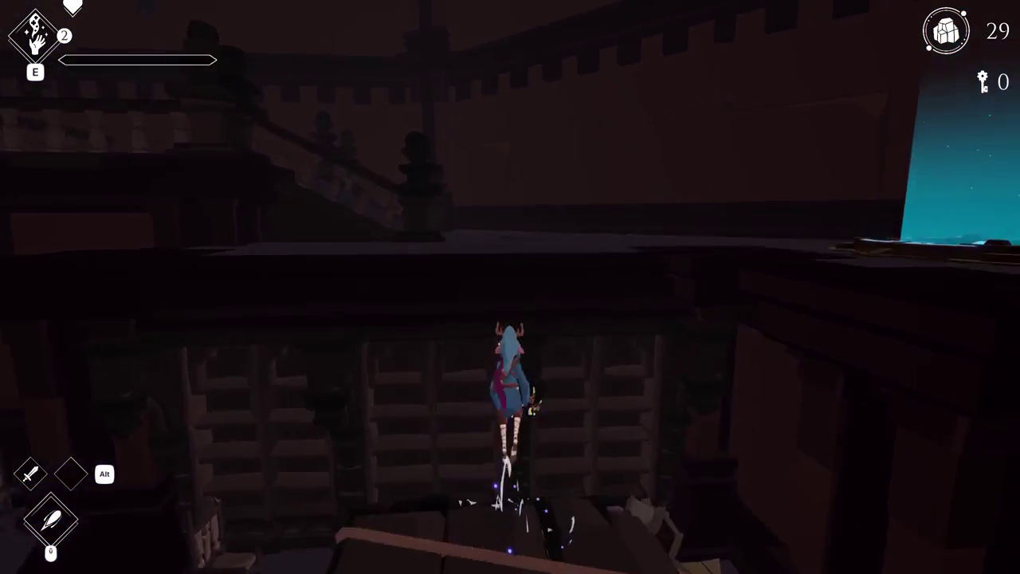
key(w)
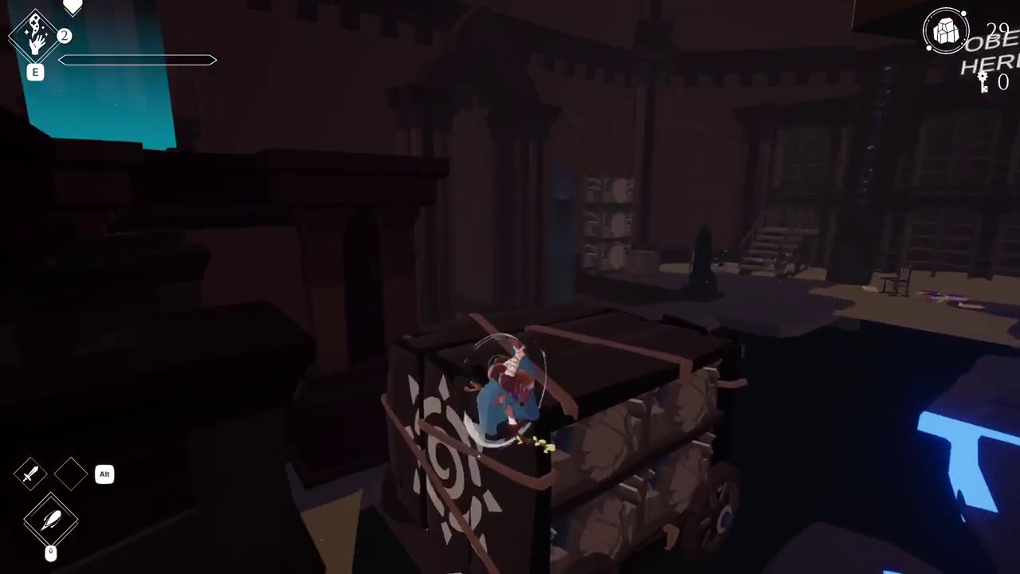
key(w)
key(space)
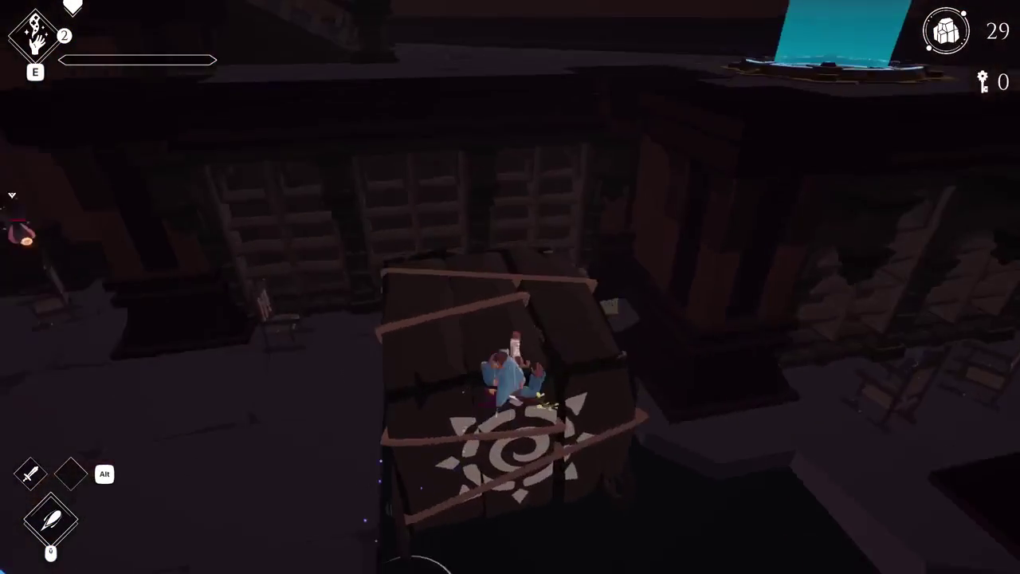
key(w)
key(space)
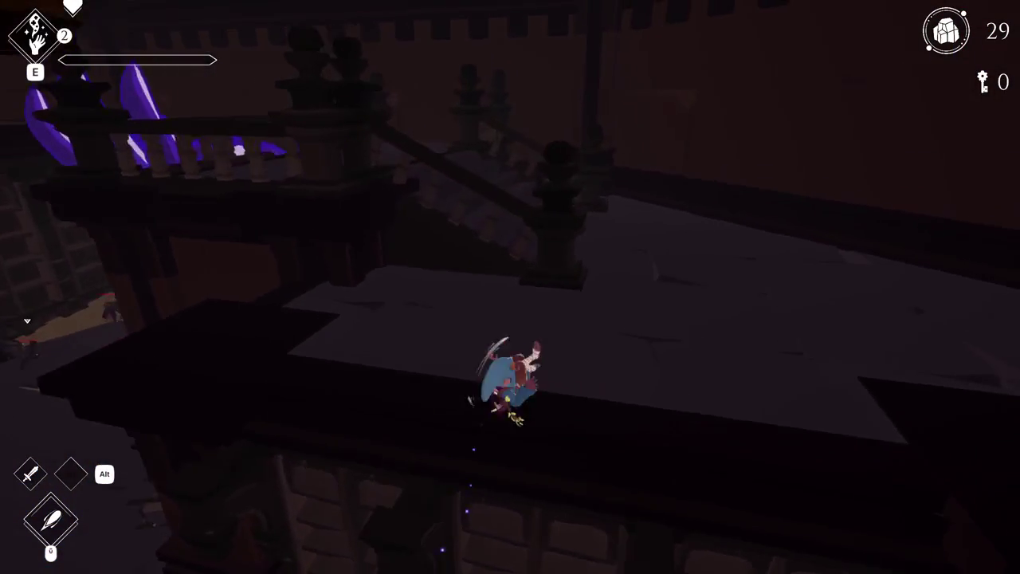
Run along the ledge, drop beside the crate, and jump back on top of the cart.
key(w)
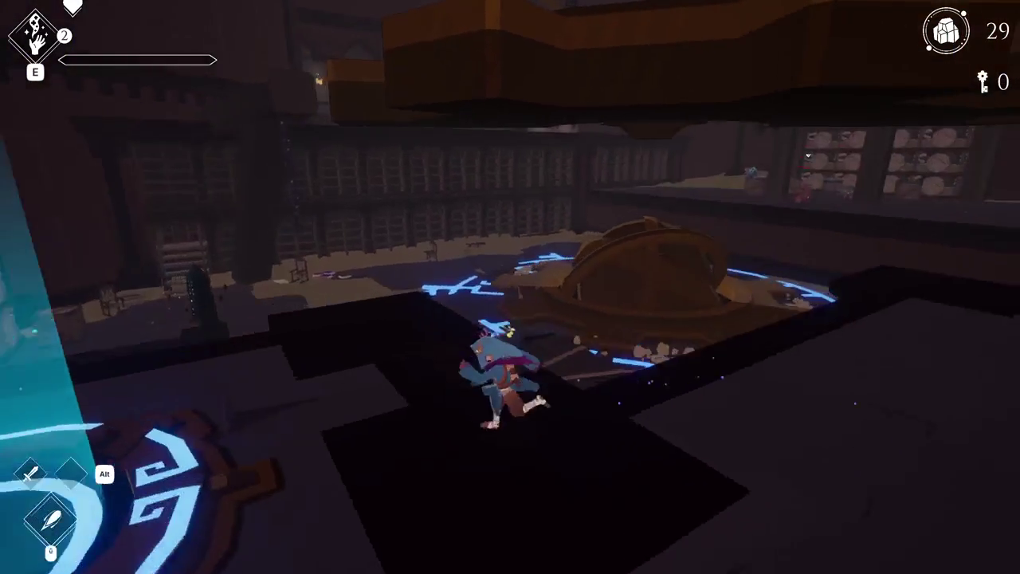
key(w)
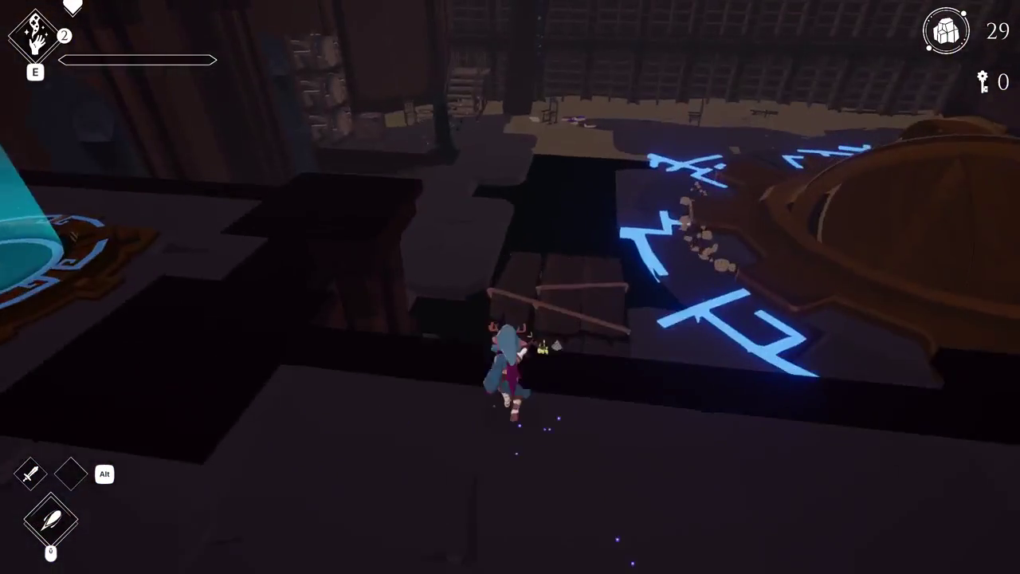
key(w)
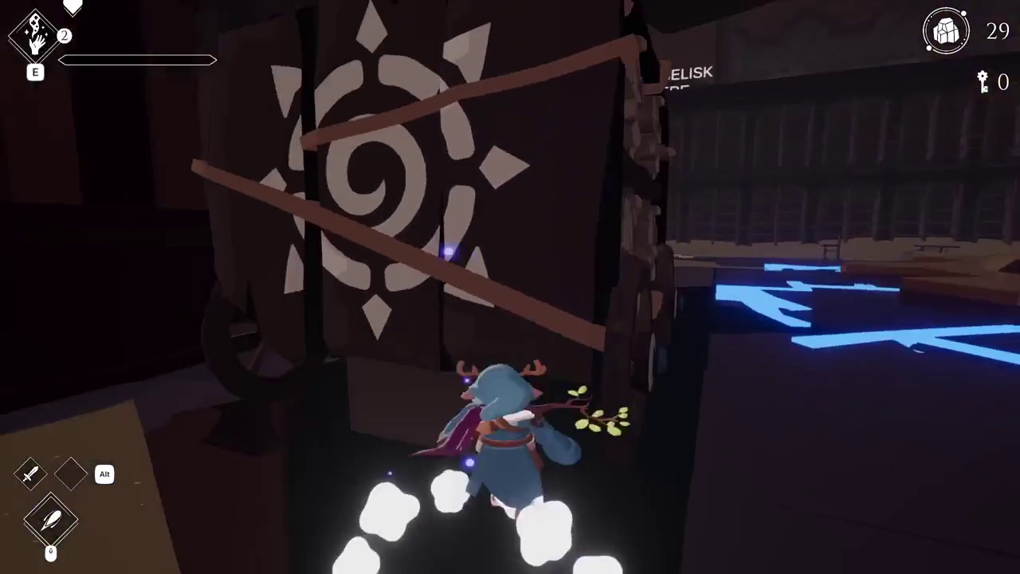
key(w)
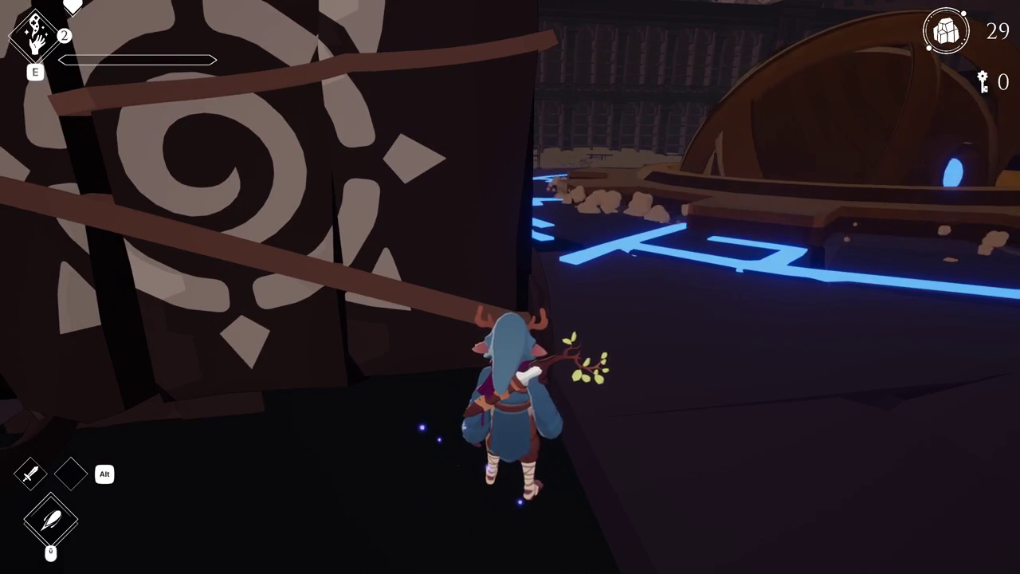
key(a)
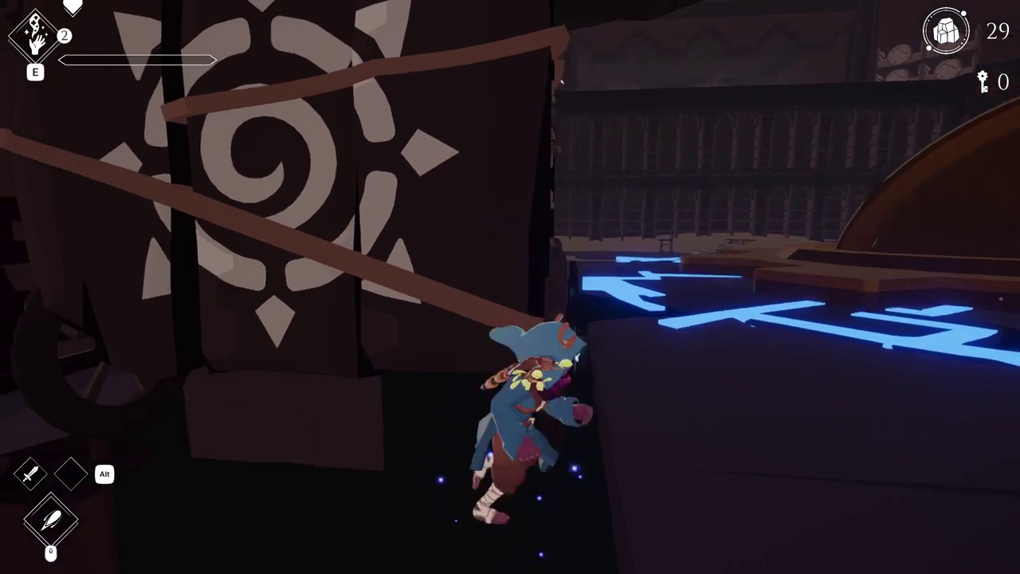
key(w)
key(w)
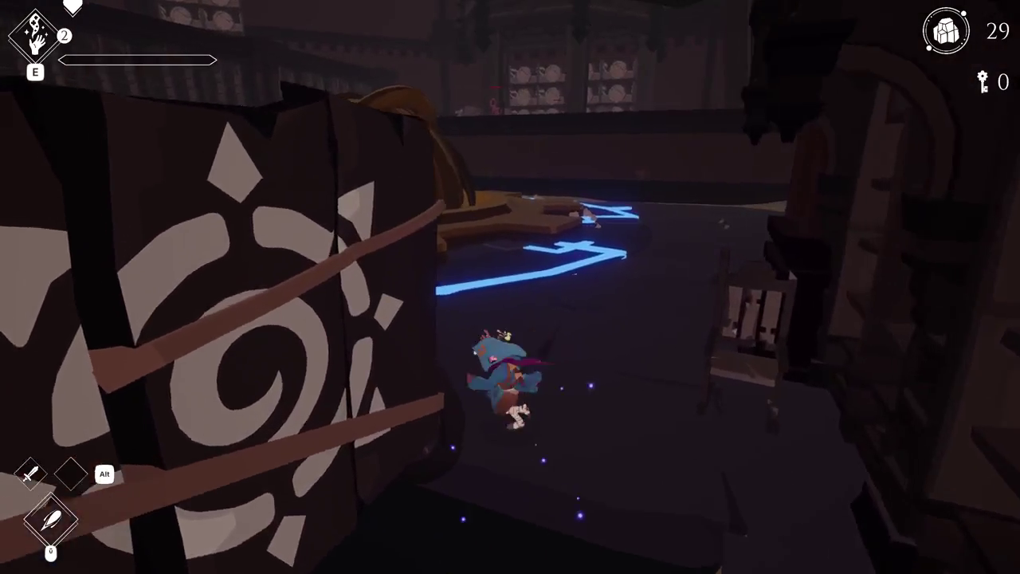
key(space)
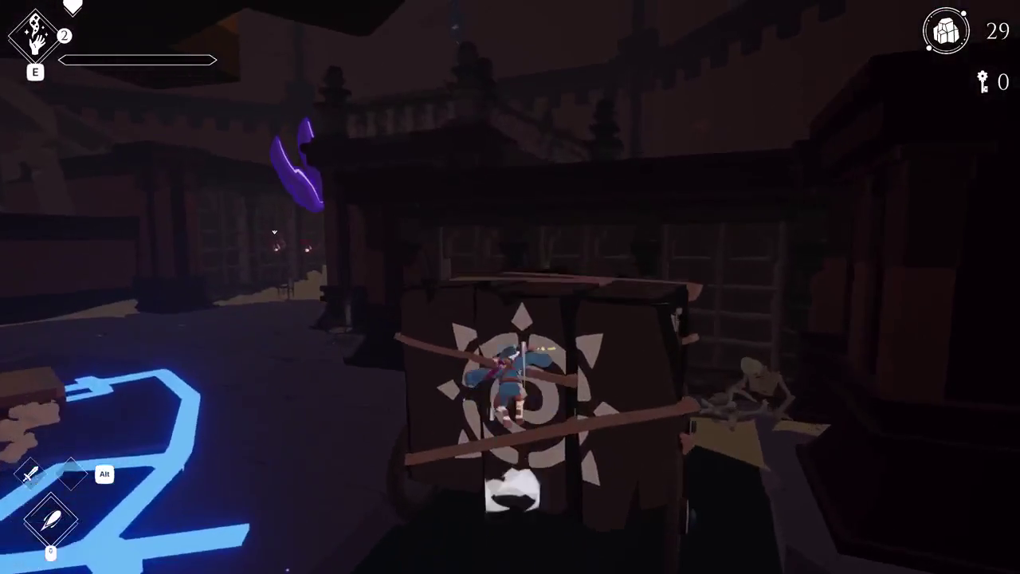
Cross the portal pad, dash past the sphere device to the cyan portal, and pause.
key(w)
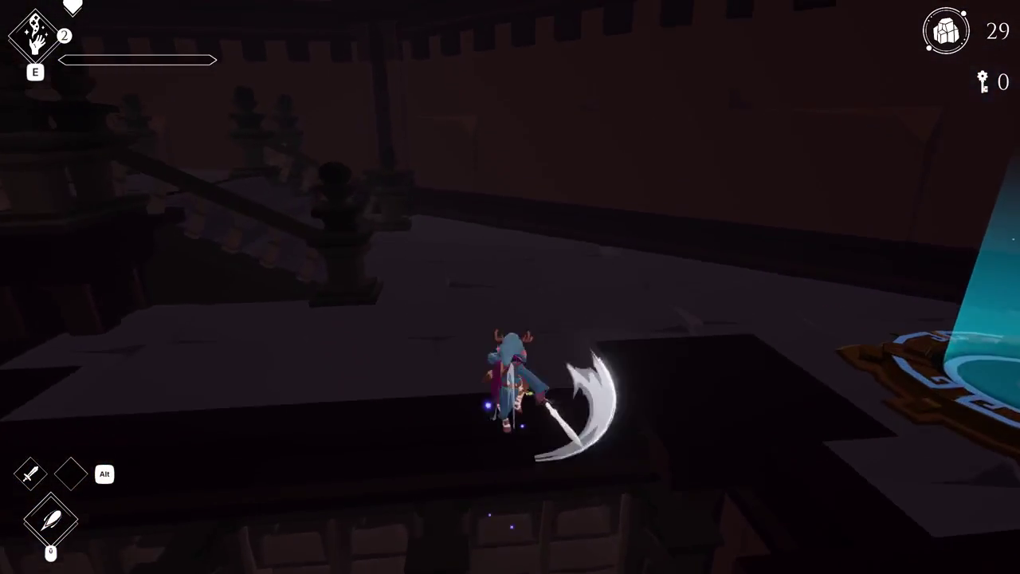
key(w)
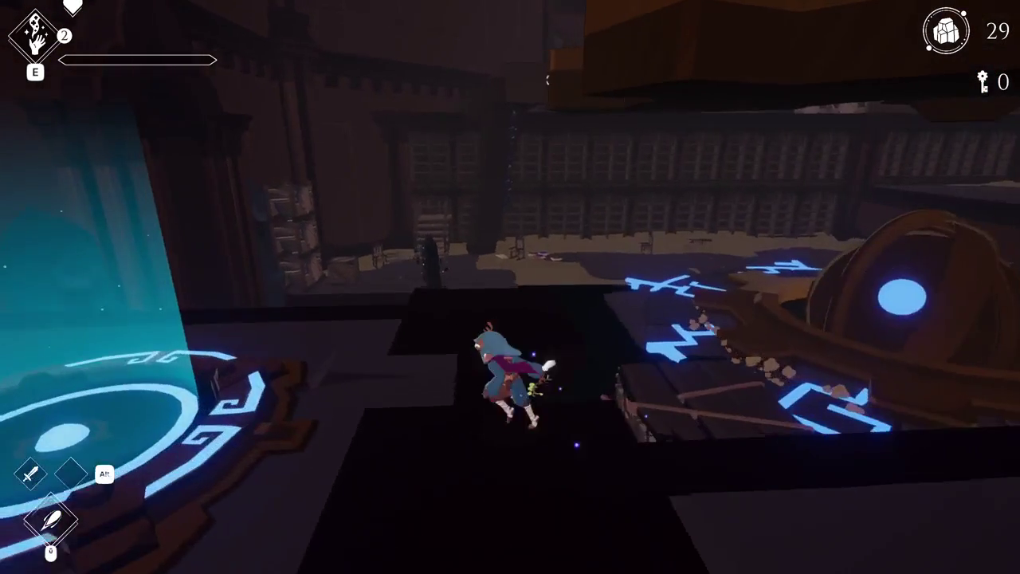
key(w)
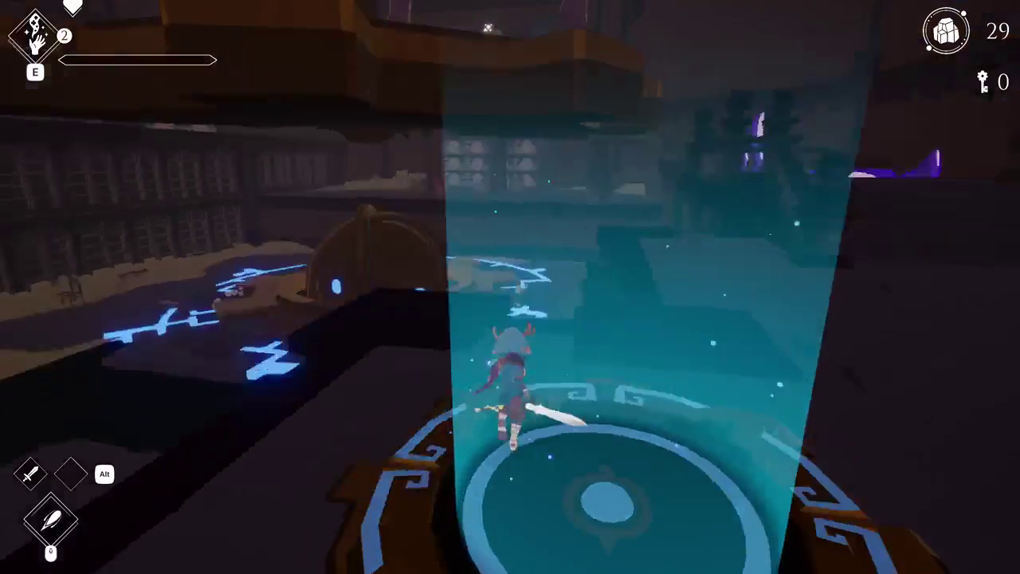
key(w)
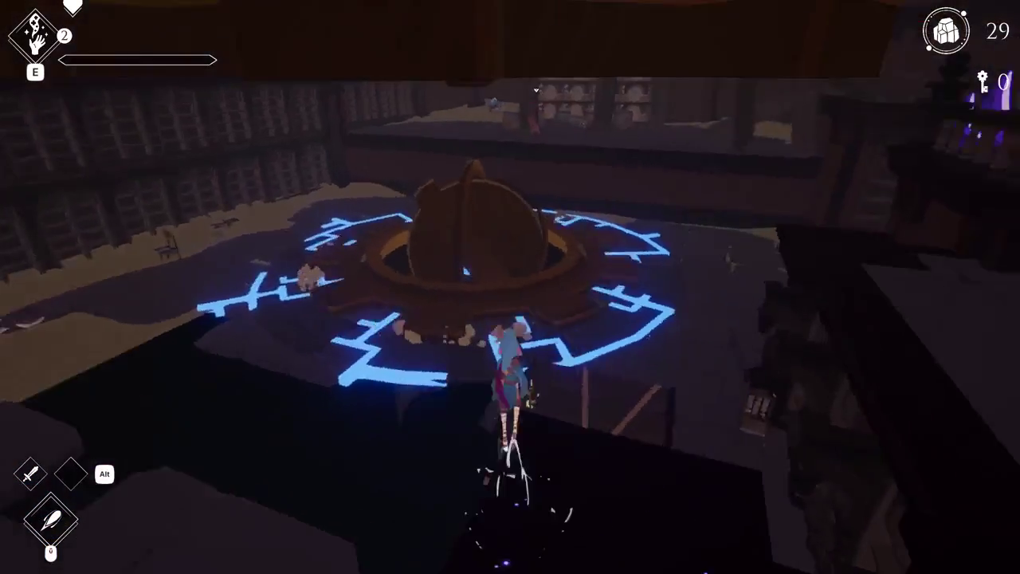
key(w)
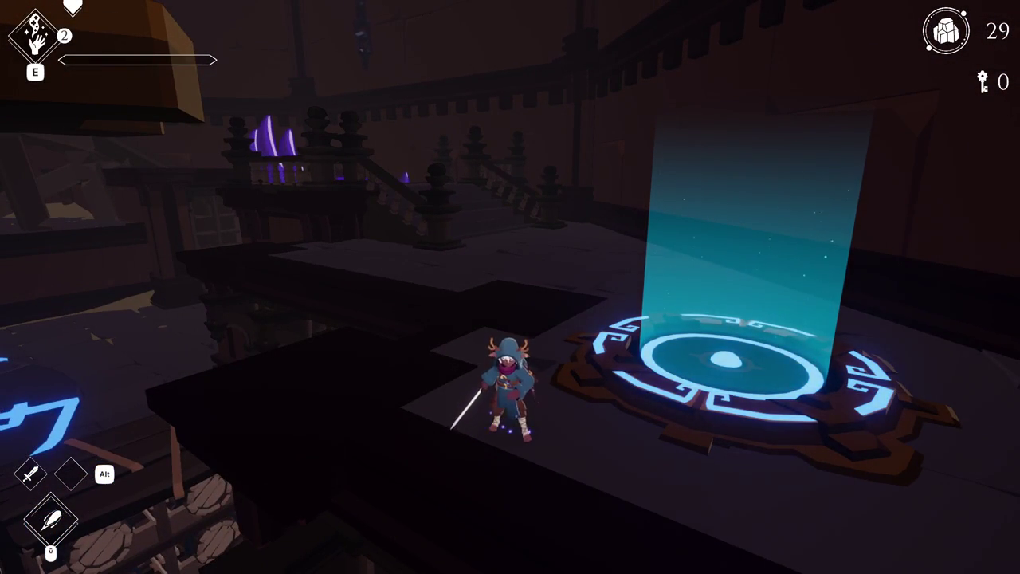
key(Escape)
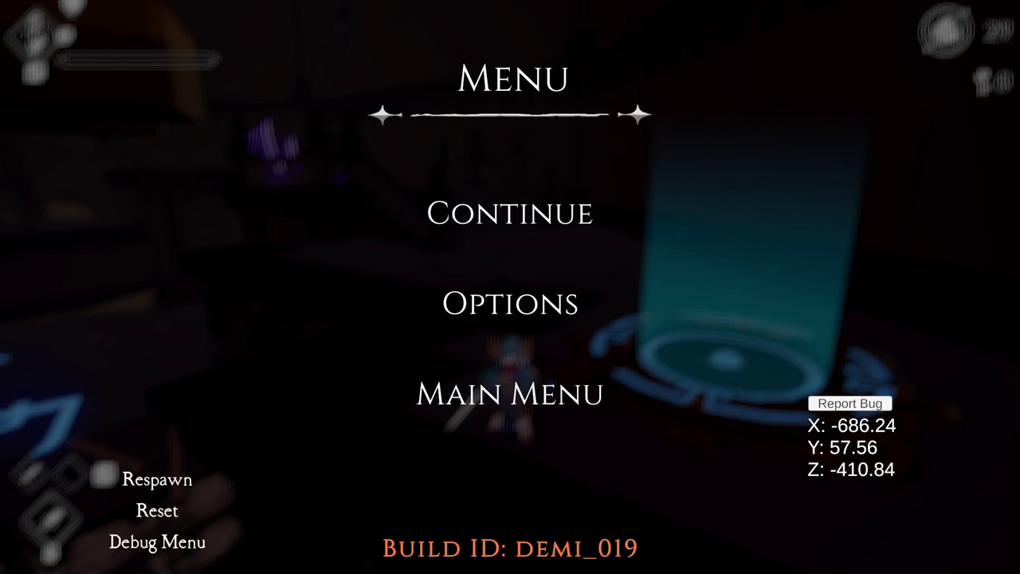
Resume and run up the stairs, across the wooden platform, down into the candle-lit hall.
click(502, 229)
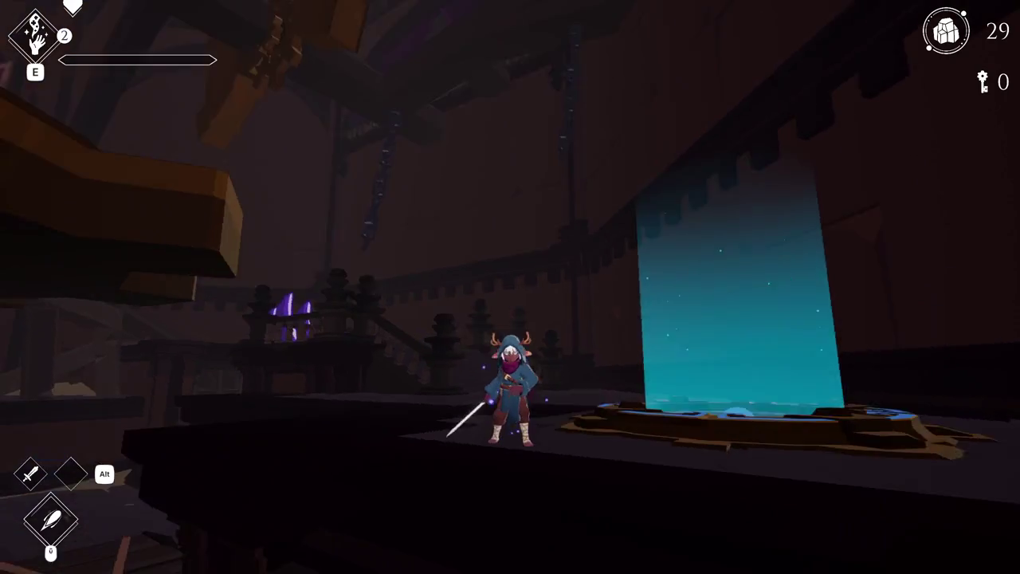
key(w)
key(w)
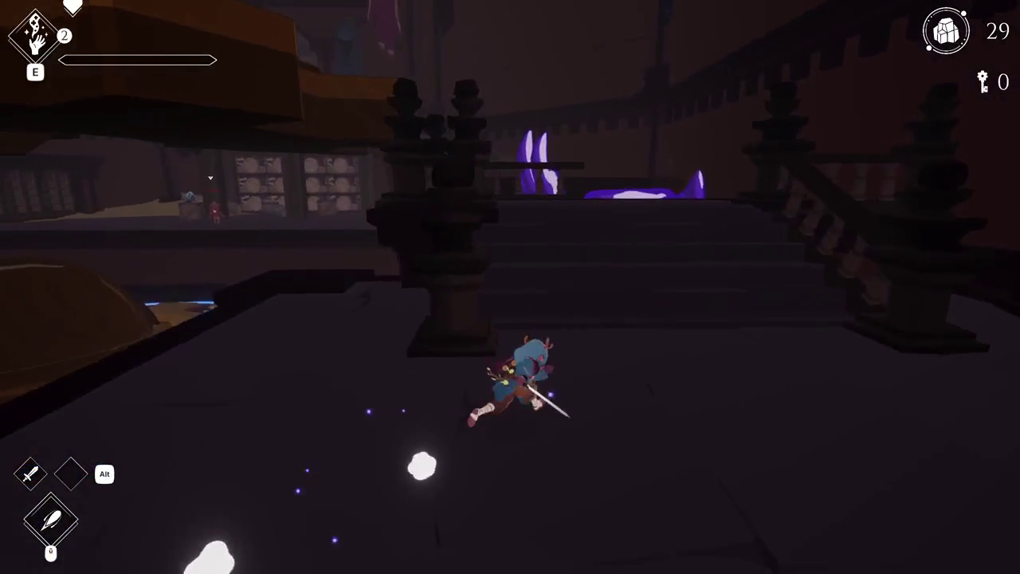
key(w)
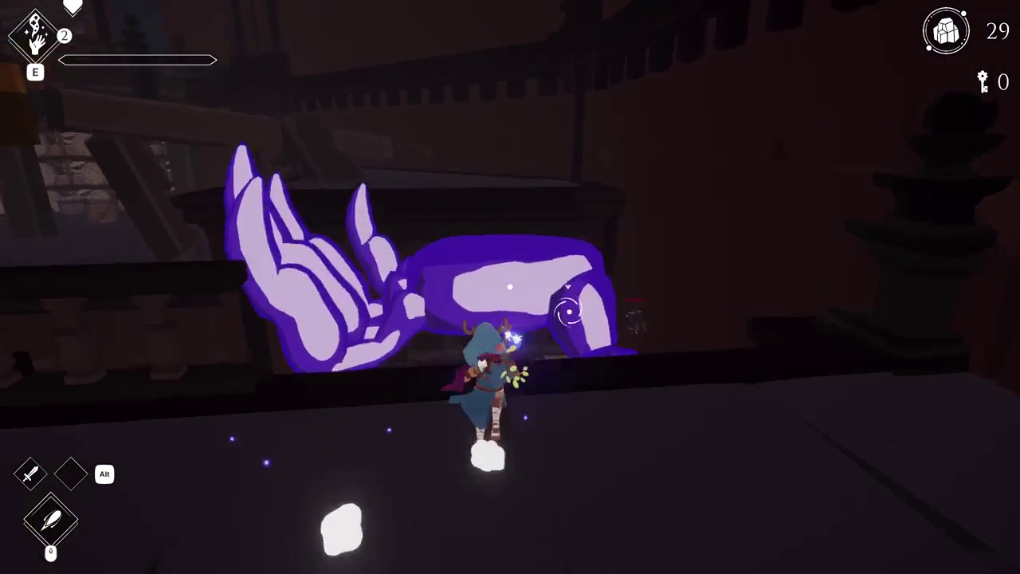
key(w)
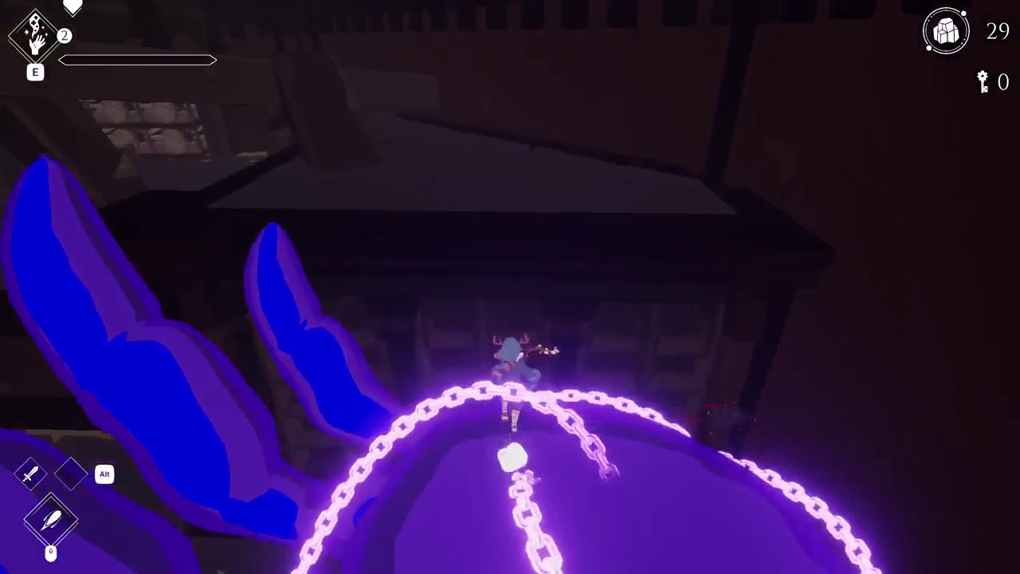
key(w)
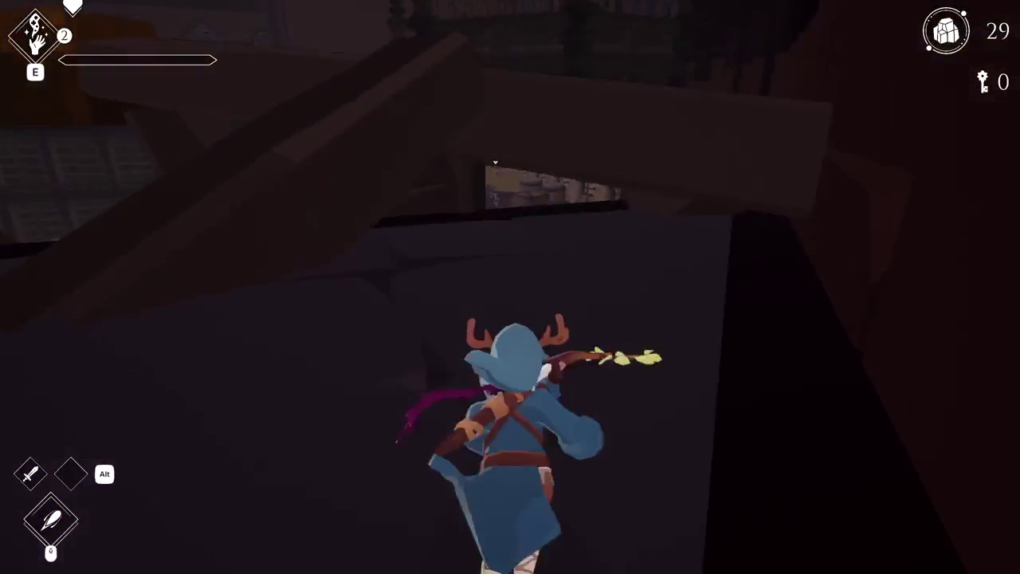
key(w)
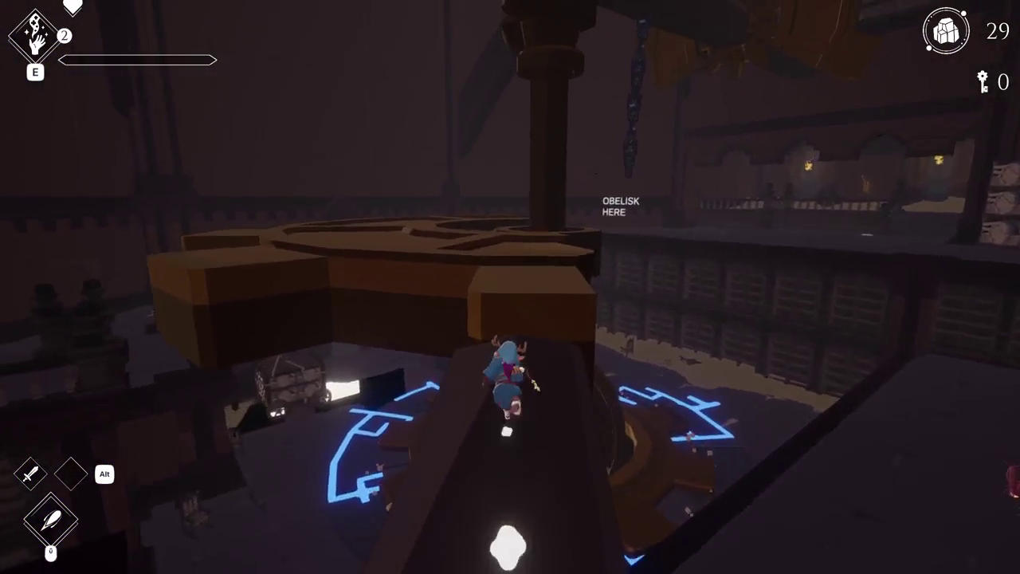
key(w)
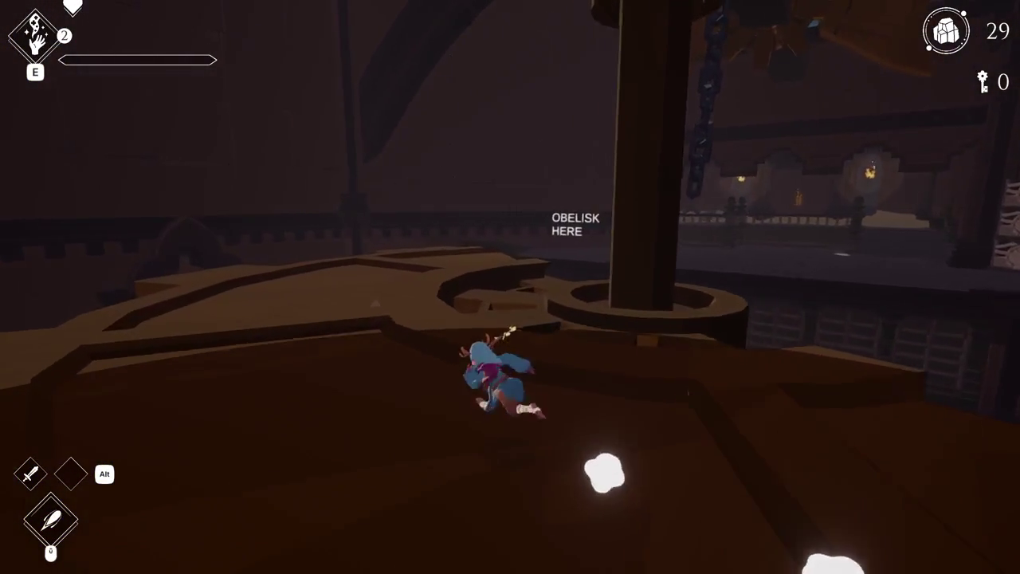
key(w)
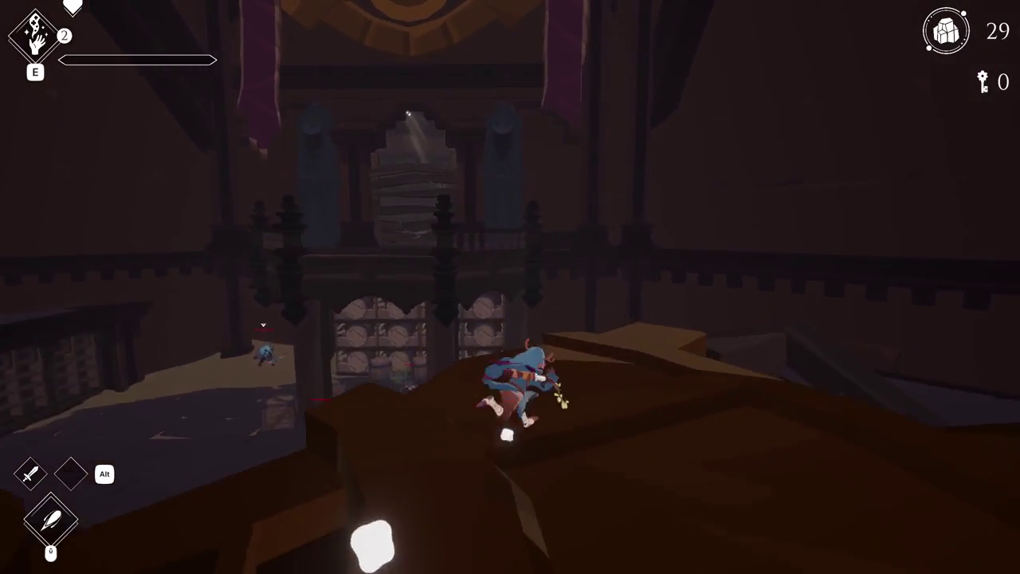
key(w)
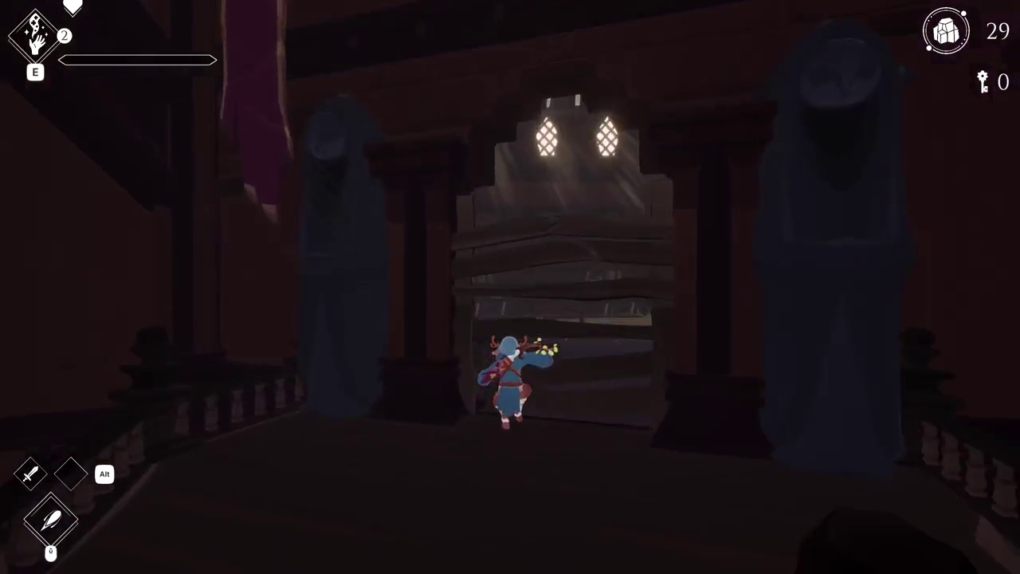
key(w)
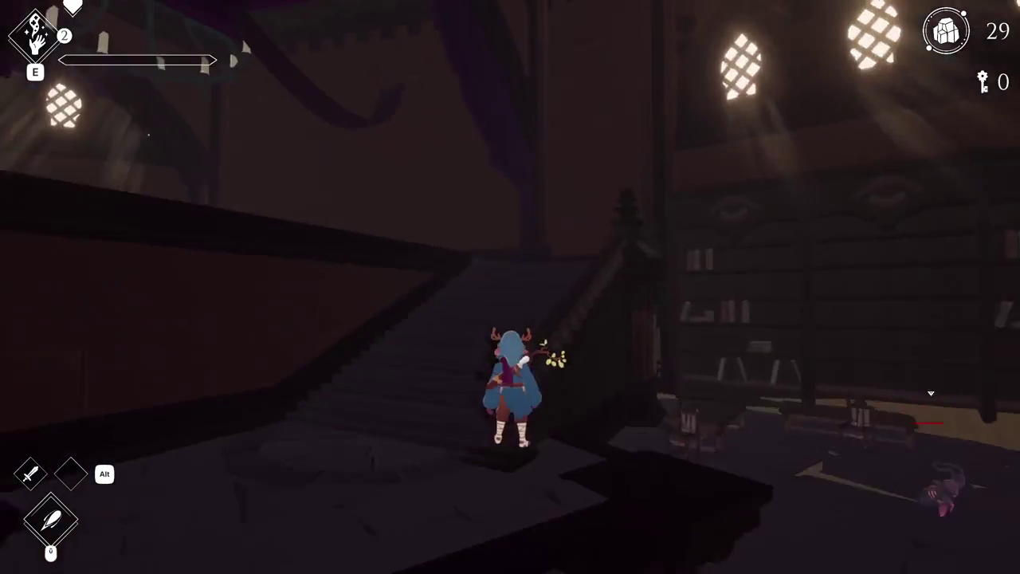
key(w)
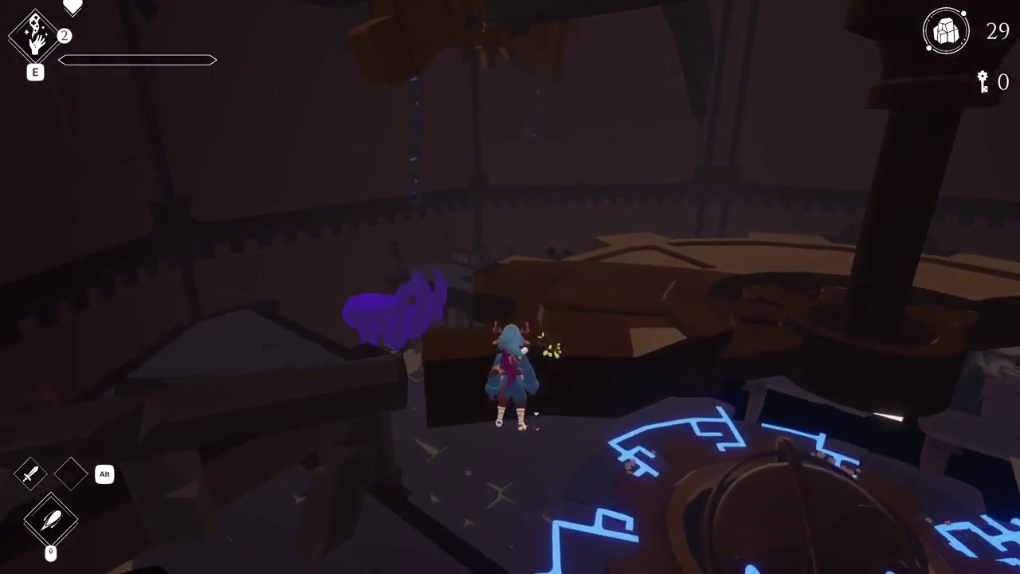
Run along the balcony, leap the railing onto the big gear, and cross its top.
key(w)
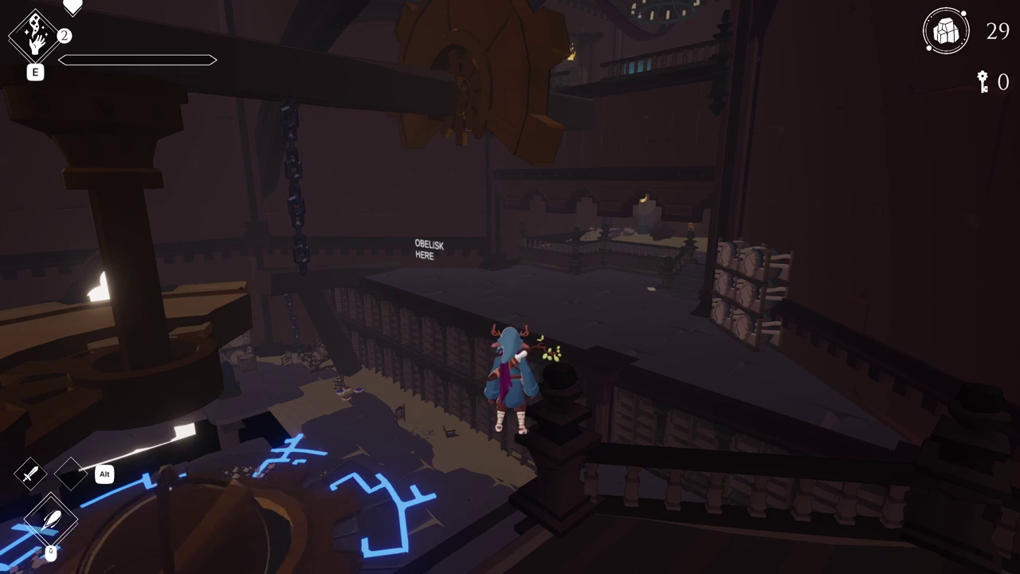
key(w)
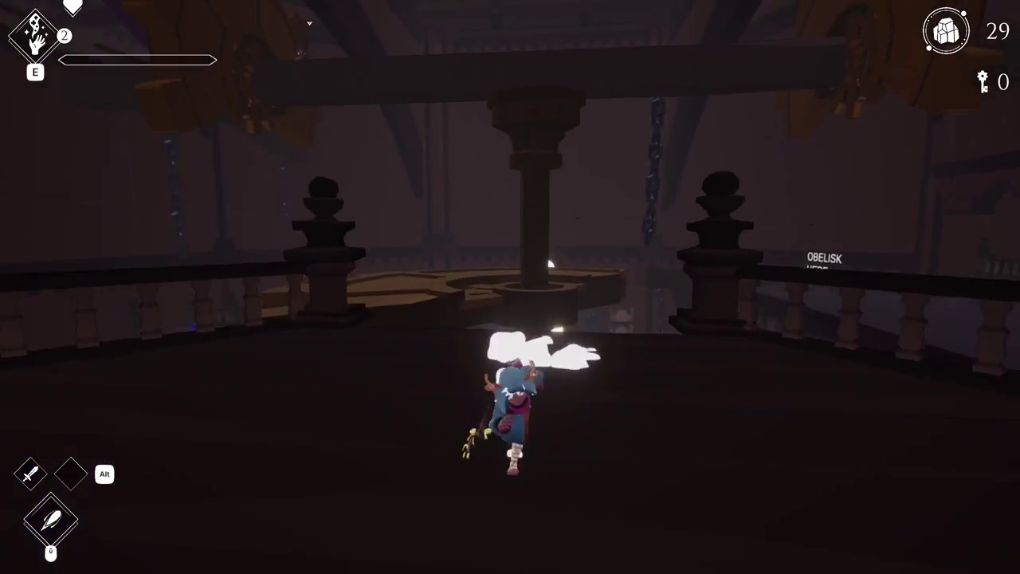
key(space)
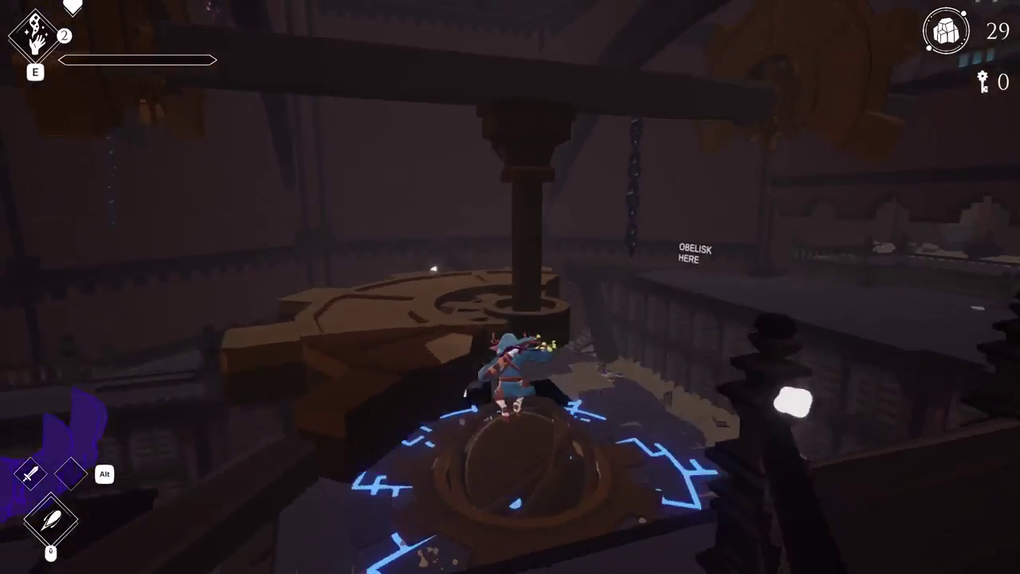
key(space)
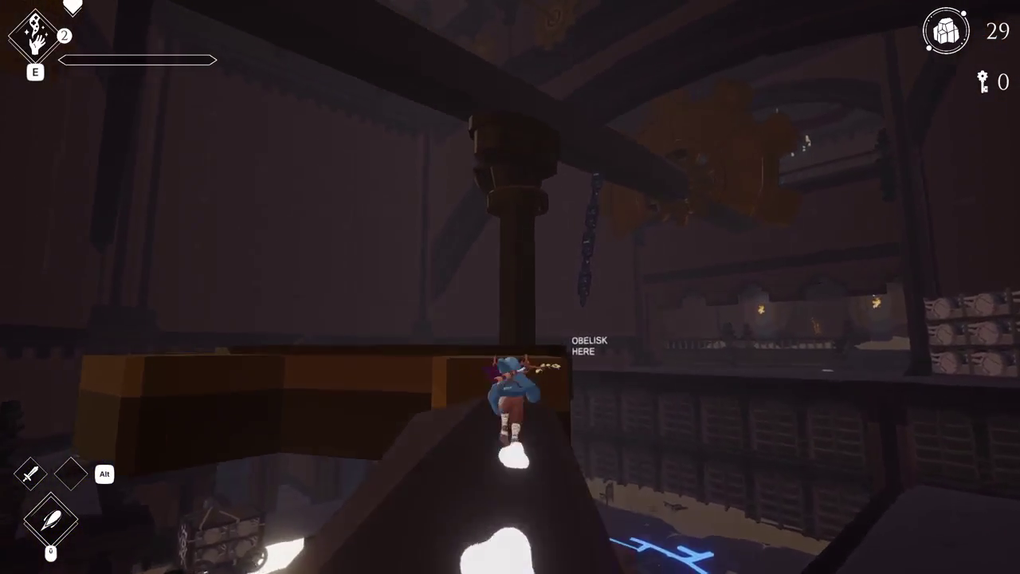
key(w)
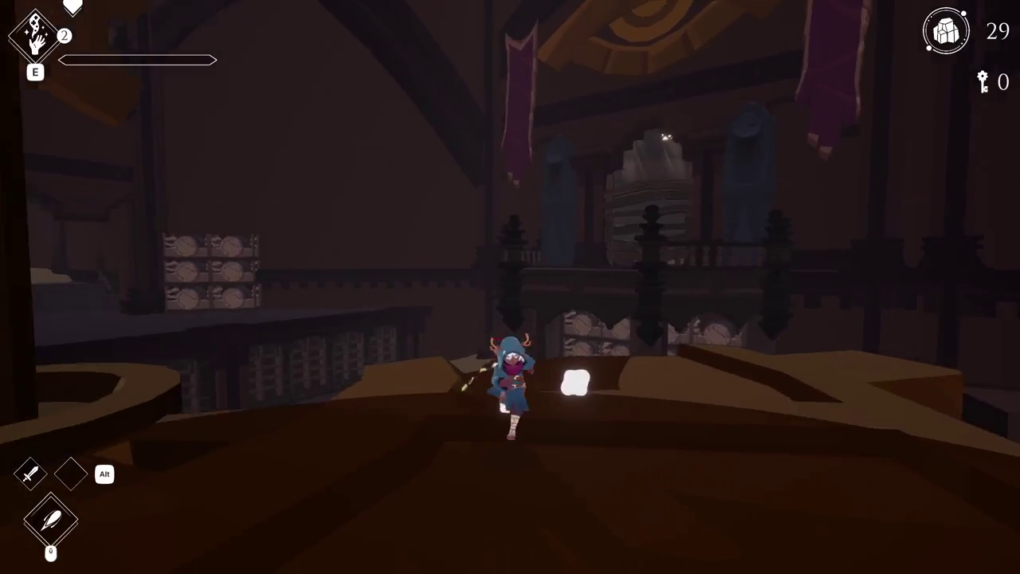
key(w)
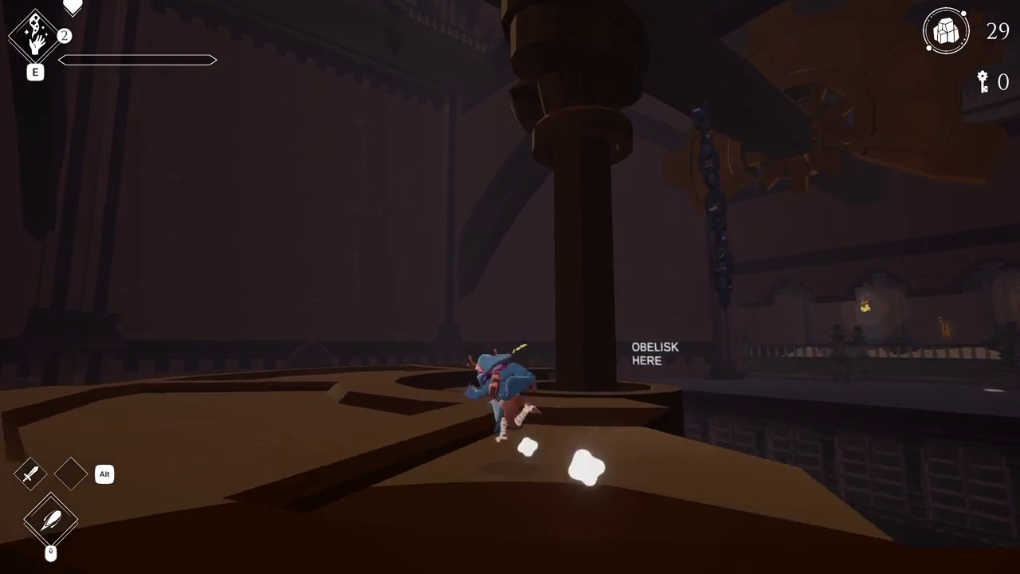
key(w)
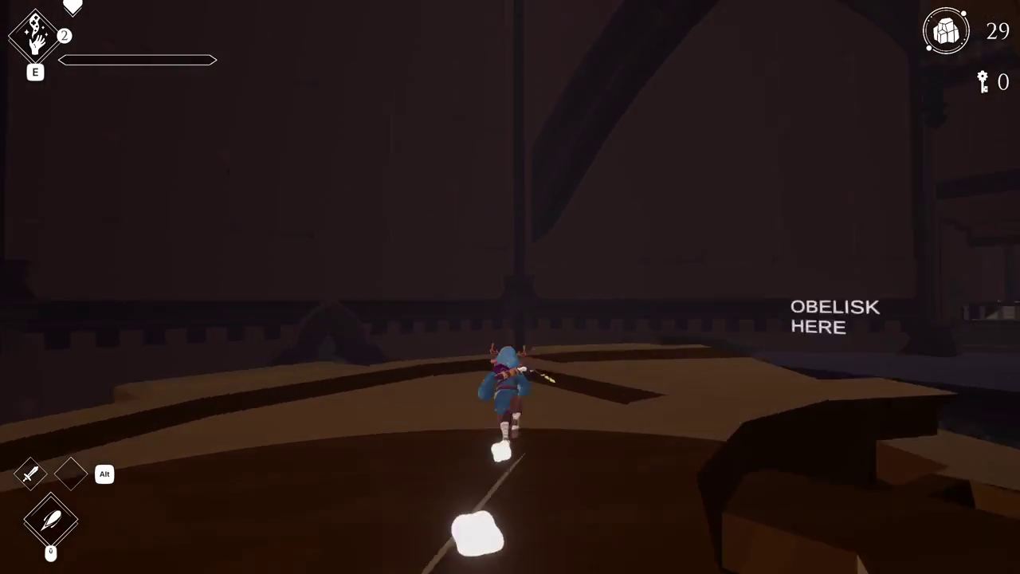
Dodge-roll along the gear edge, jump between gear and balcony, then pause the game.
key(w)
key(space)
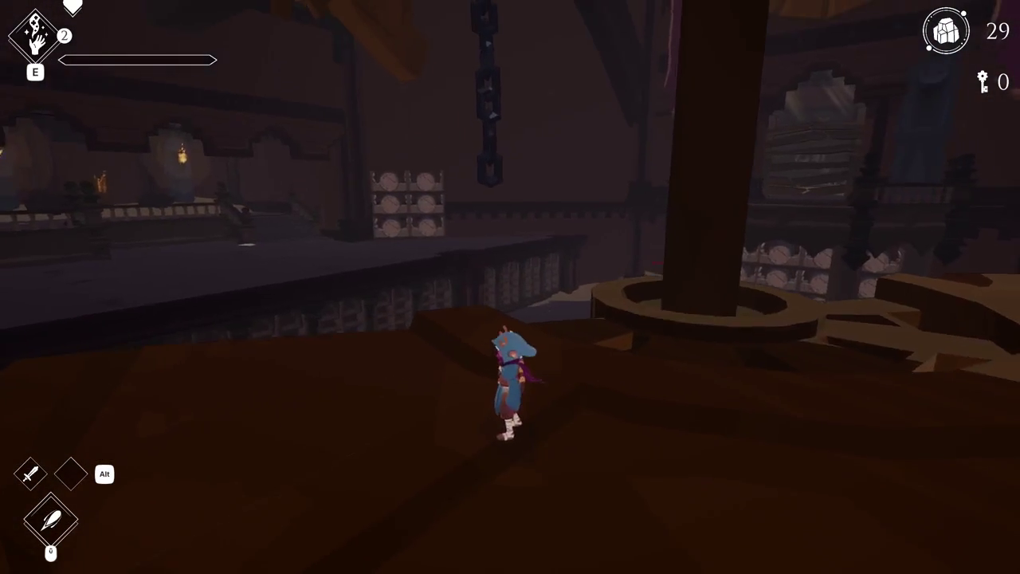
key(w)
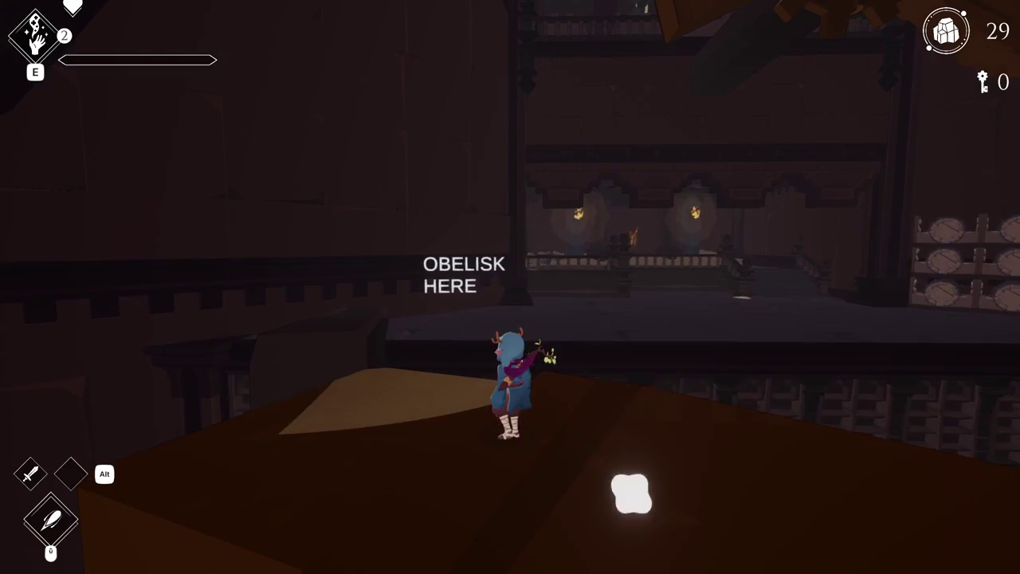
key(w)
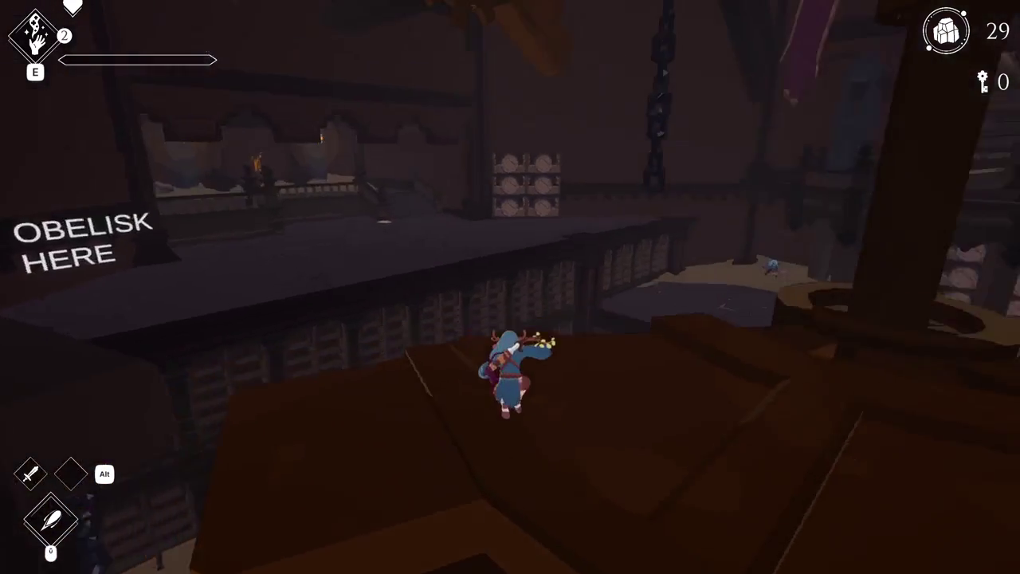
key(w)
key(space)
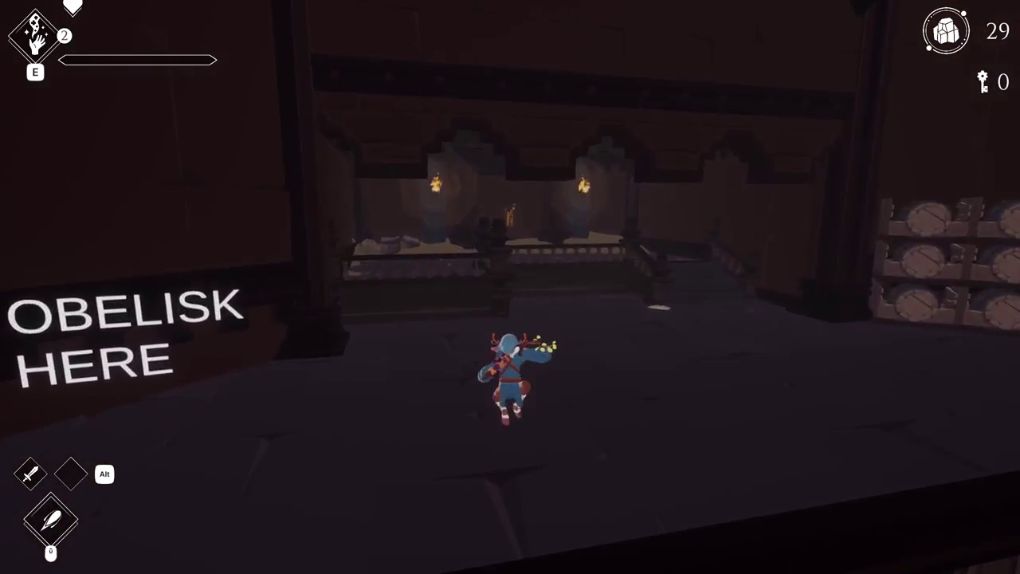
key(w)
key(space)
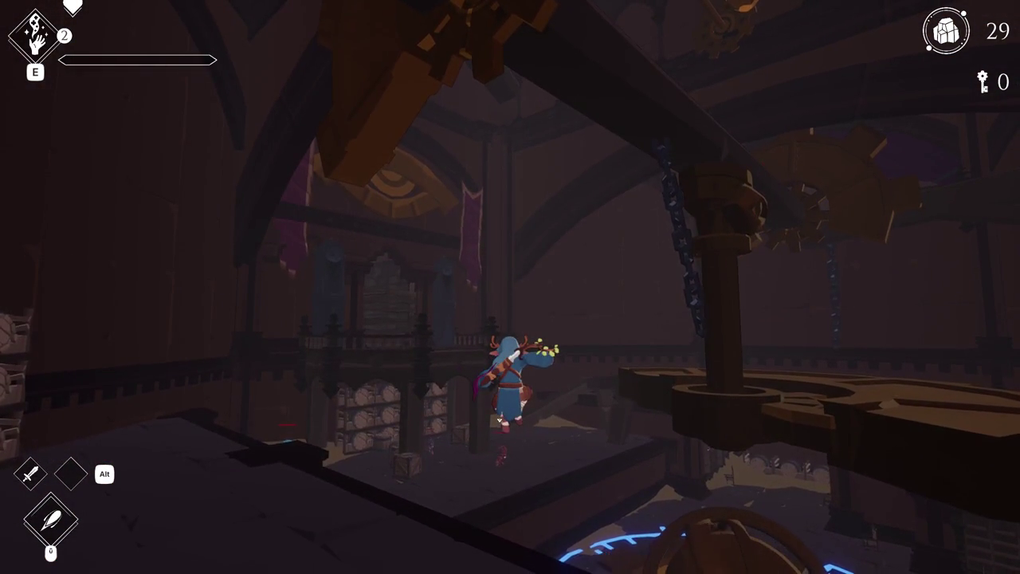
key(Escape)
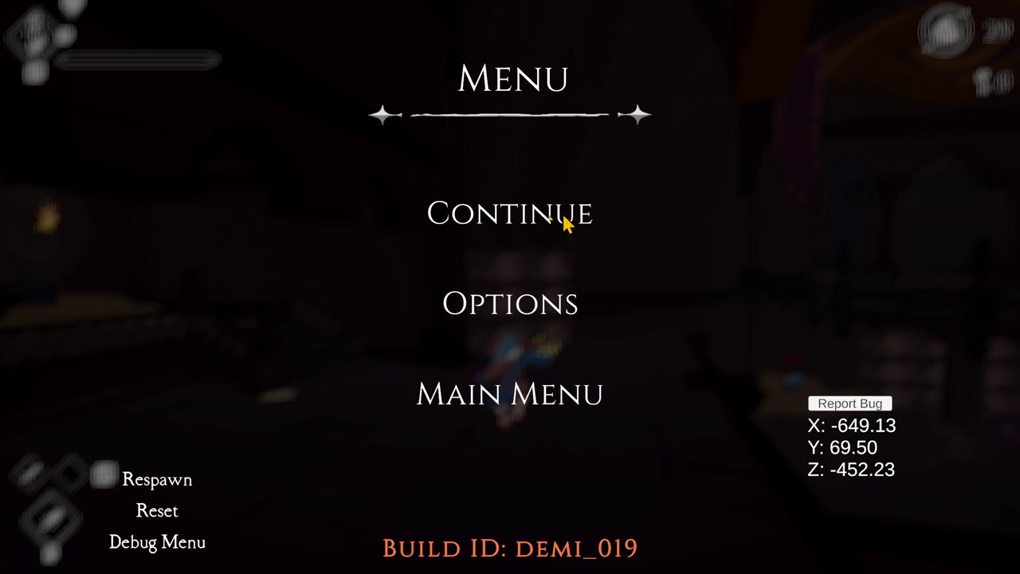
Pause the game, leave fullscreen with F11, and stop Play mode.
click(606, 214)
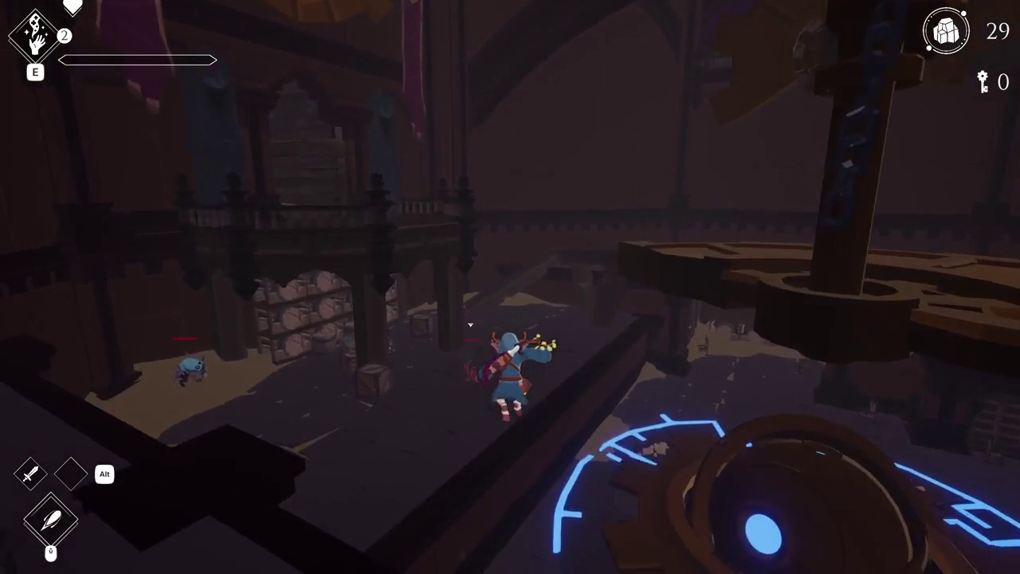
key(Escape)
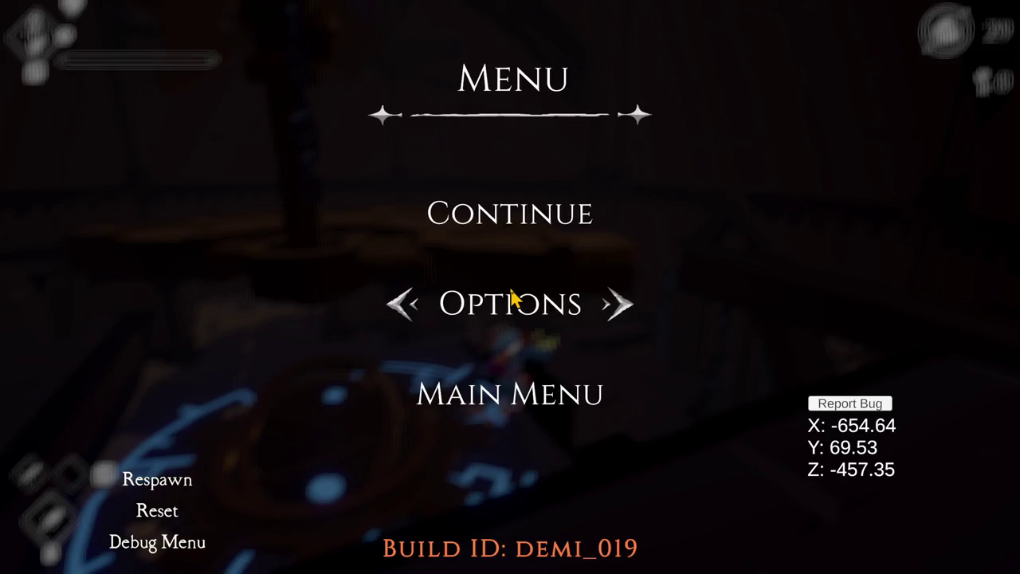
key(F11)
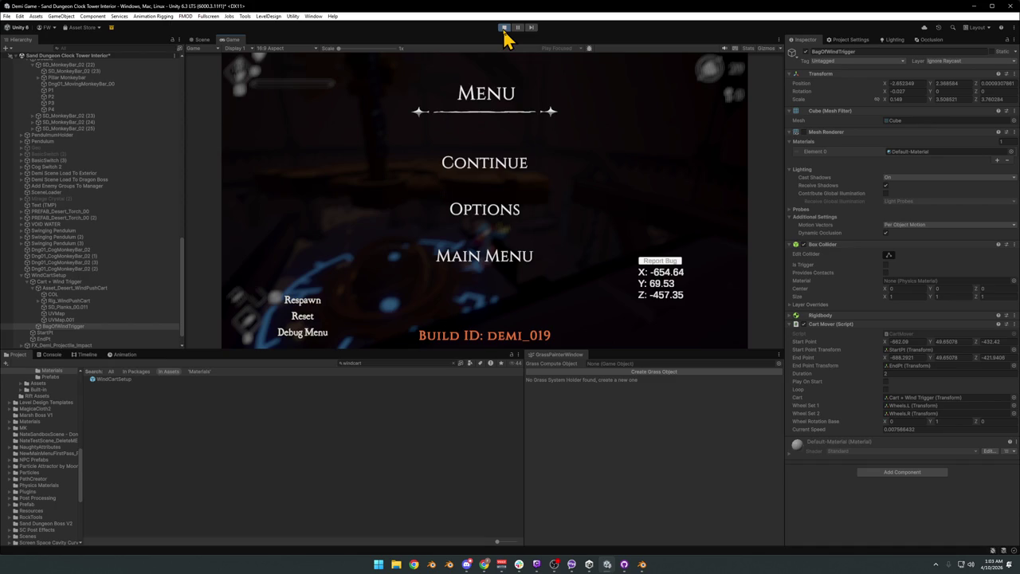
click(503, 28)
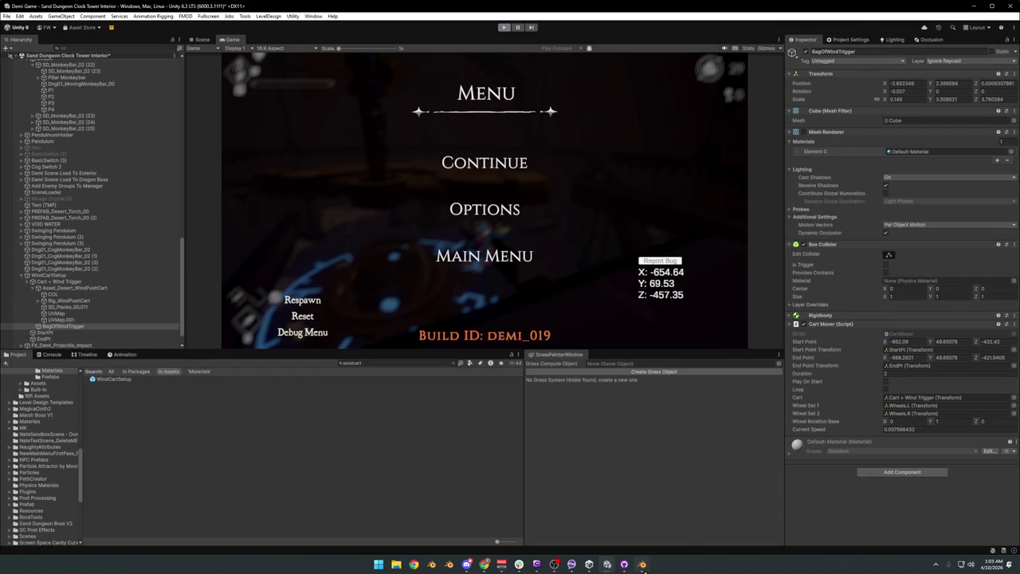
Switch to the Blender clocktower file and start walk navigation forward.
click(661, 538)
key(shift+grave)
key(w)
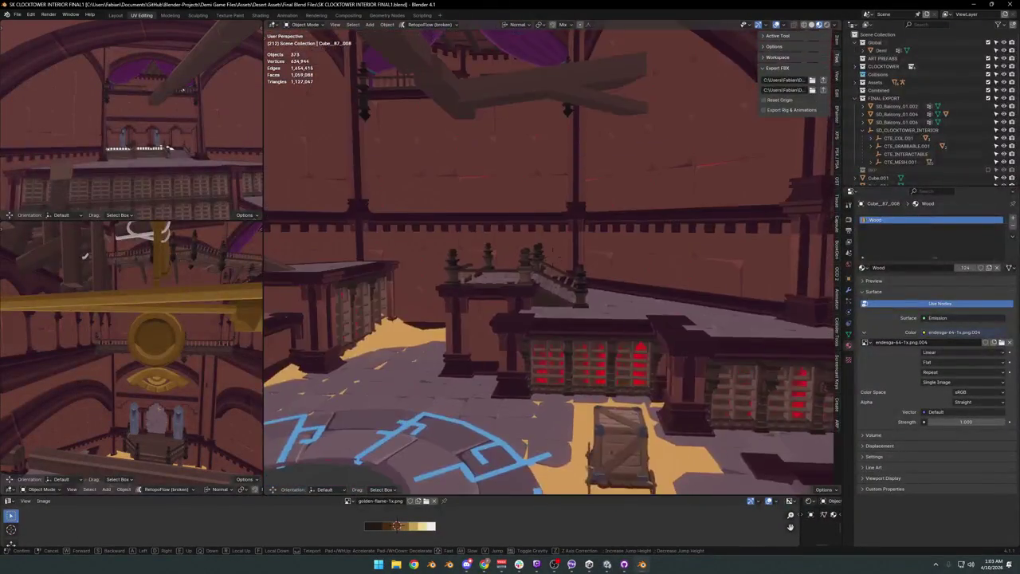
Unhide all hidden objects with Alt+H and delete the crate on the wheeled cart.
key(alt+h)
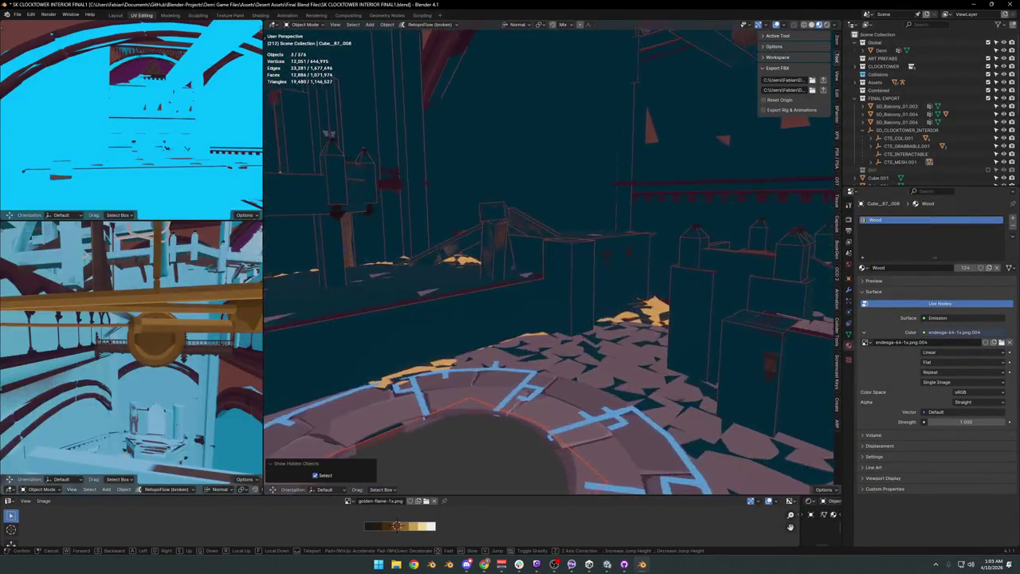
click(618, 303)
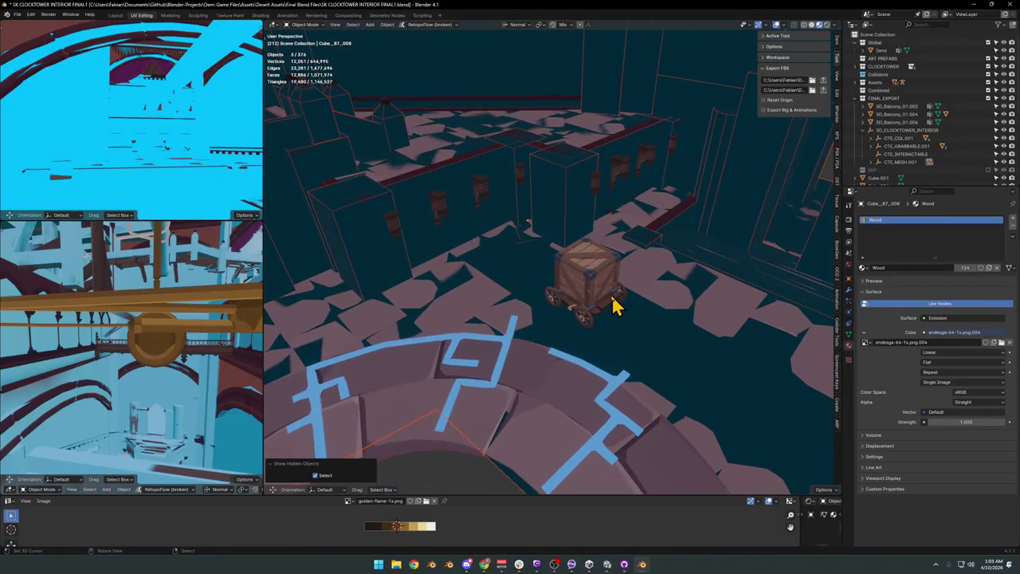
click(606, 289)
key(g)
right_click(599, 287)
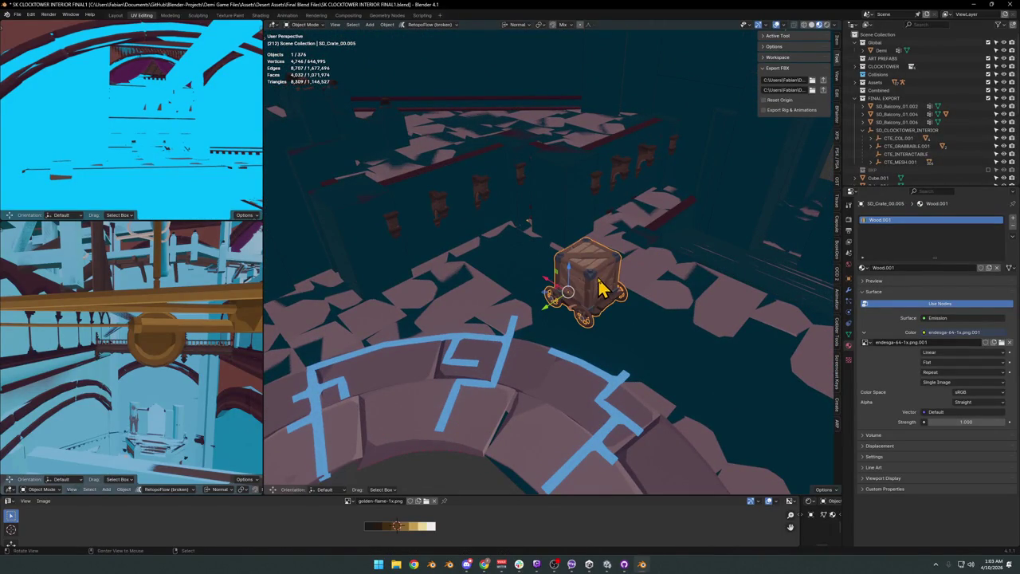
key(Delete)
Walk down past the circular platform to the gears and select the empty near them.
key(shift+grave)
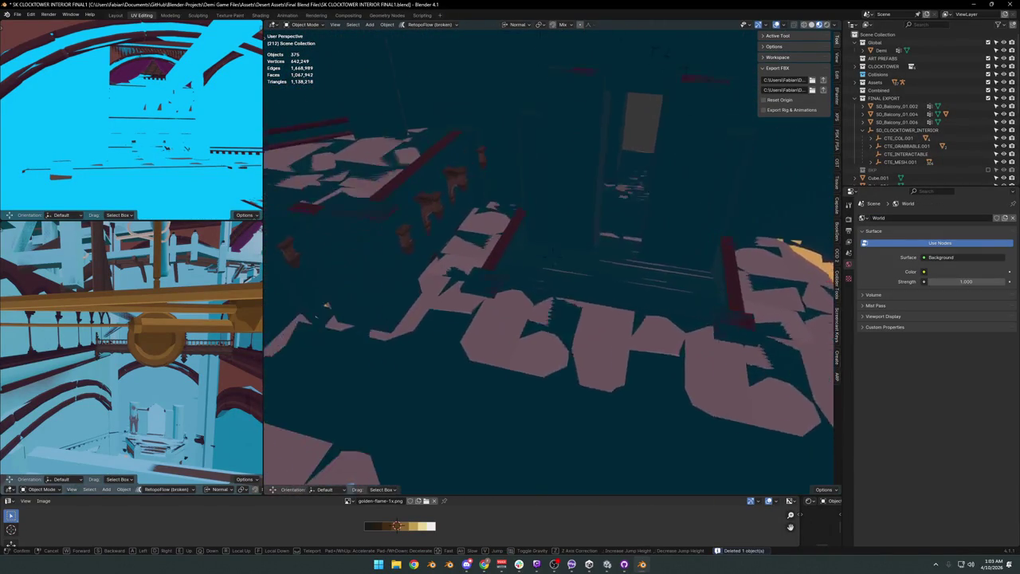
key(w)
key(w)
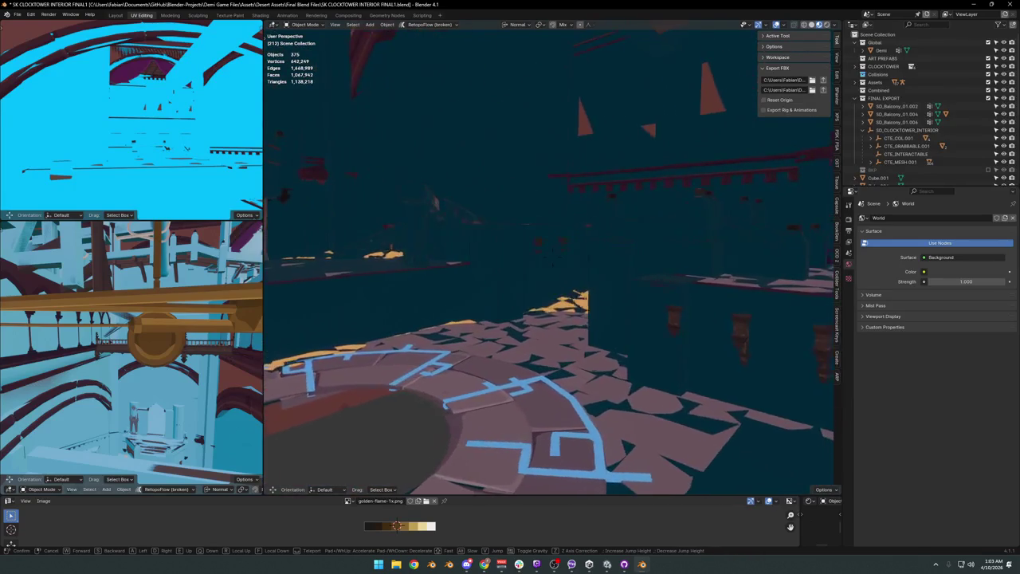
key(w)
key(w)
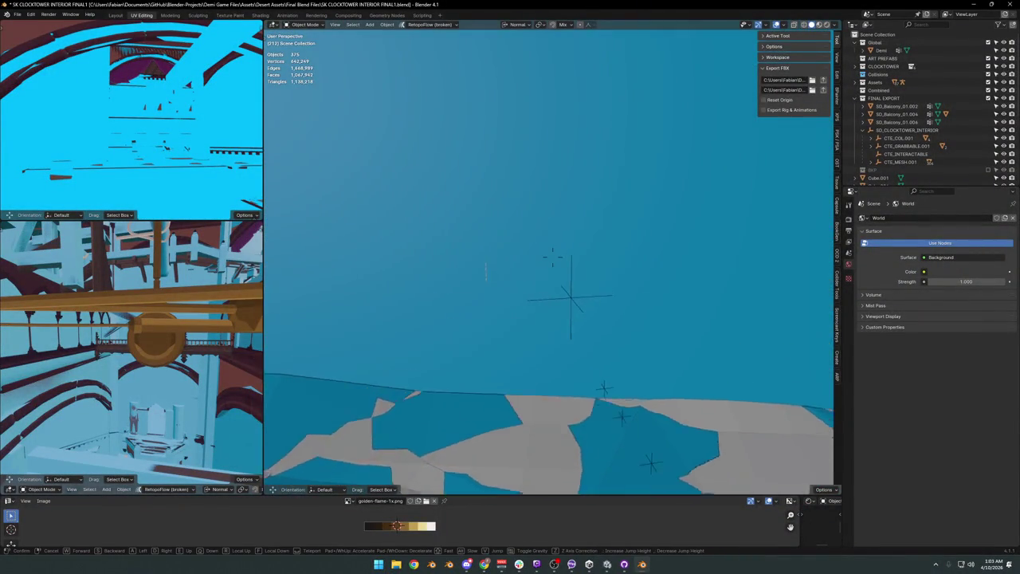
key(Escape)
click(568, 276)
key(g)
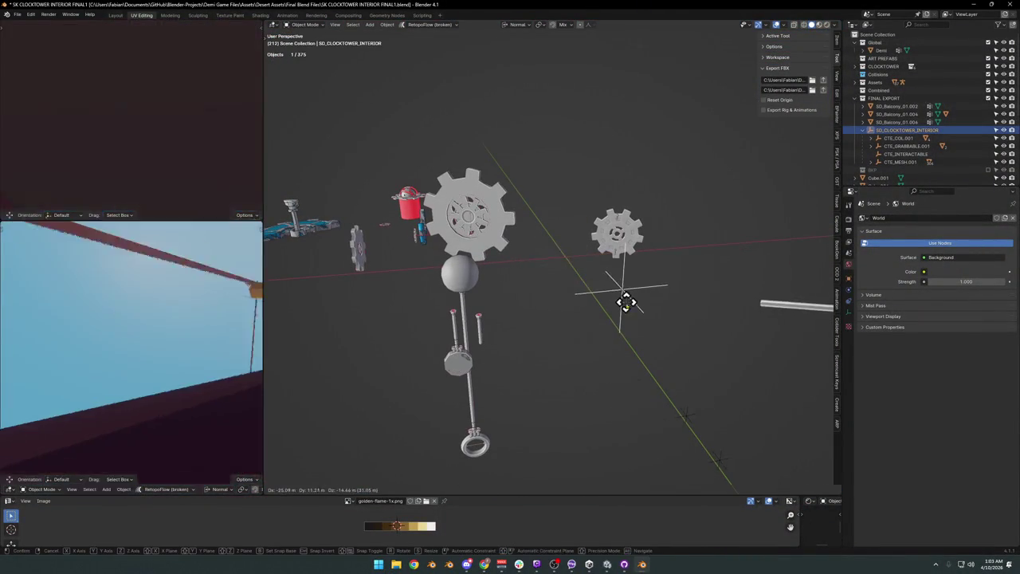
key(Escape)
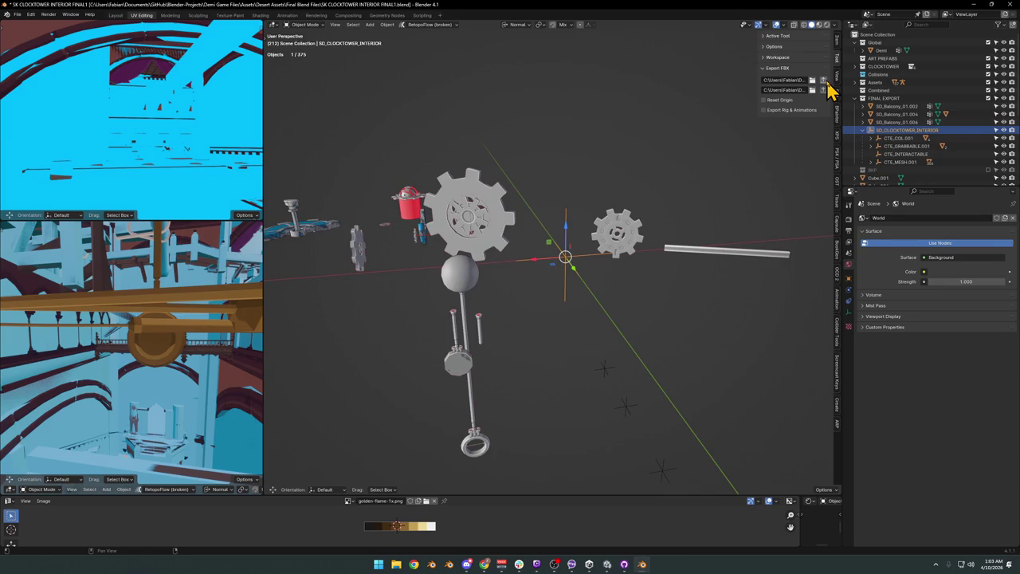
Switch to Unity to centre the cart in the scene view, compare with Blender, and return to Unity.
click(607, 564)
mouse_move(572, 240)
right_down()
mouse_move(547, 244)
mouse_move(586, 507)
right_up()
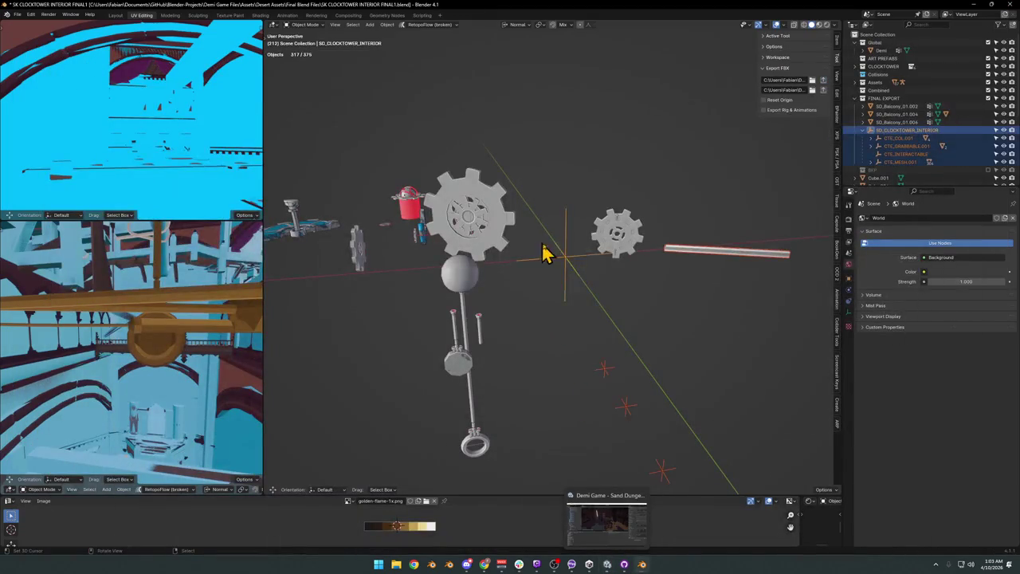
click(608, 522)
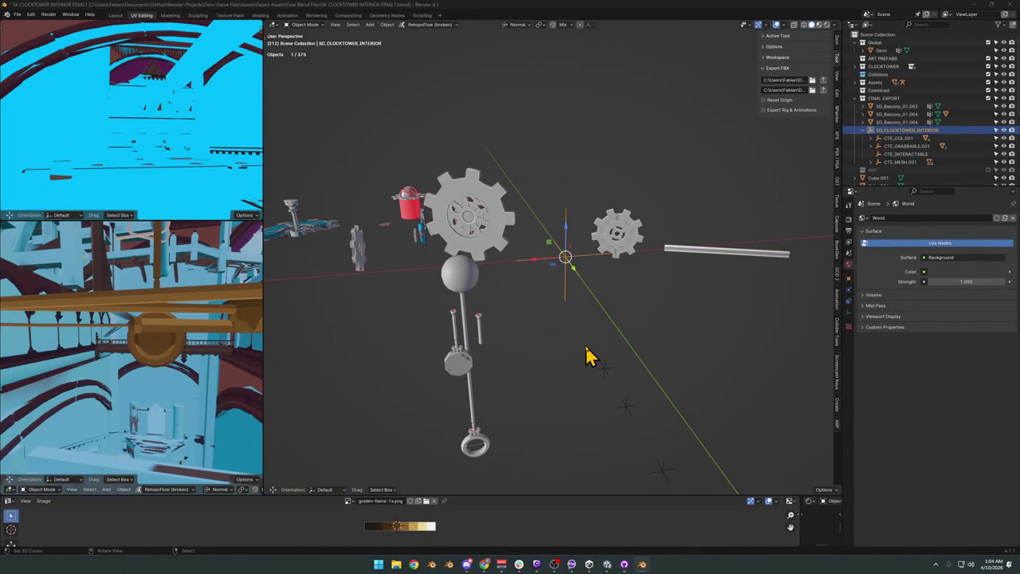
mouse_move(607, 564)
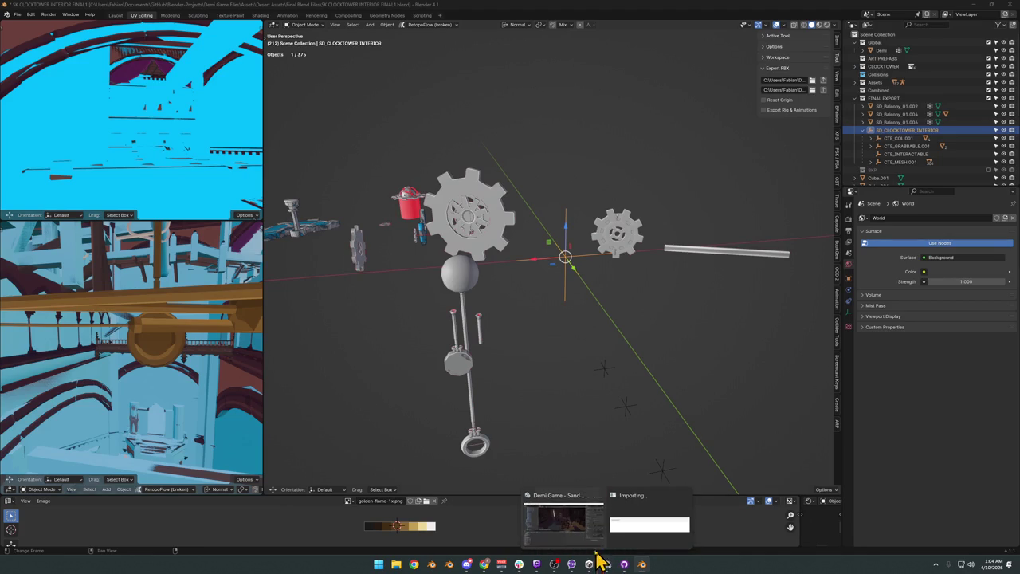
click(634, 544)
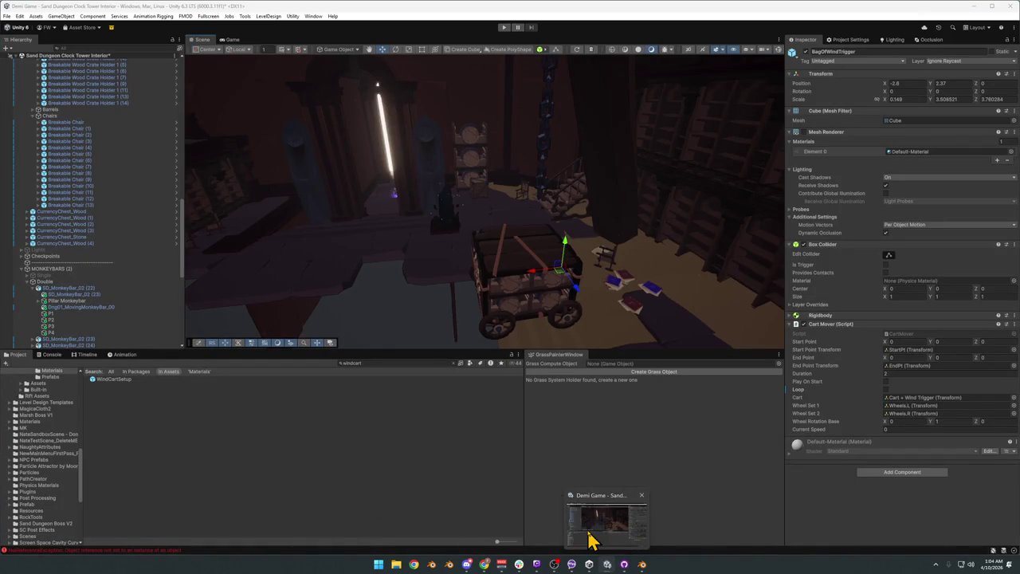
right_drag(621, 207, 327, 219)
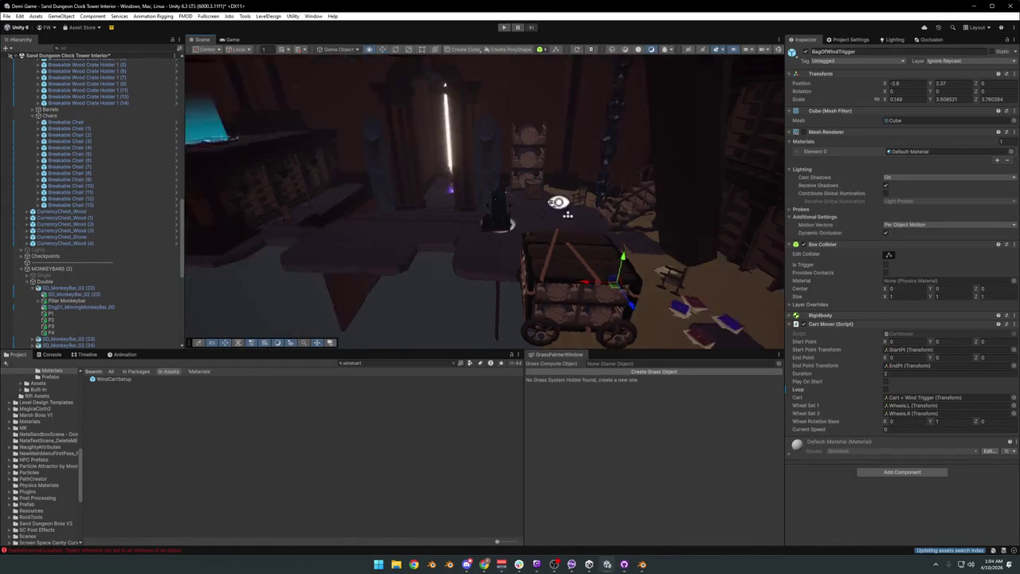
mouse_move(469, 225)
right_down()
mouse_move(241, 306)
mouse_move(544, 188)
right_up()
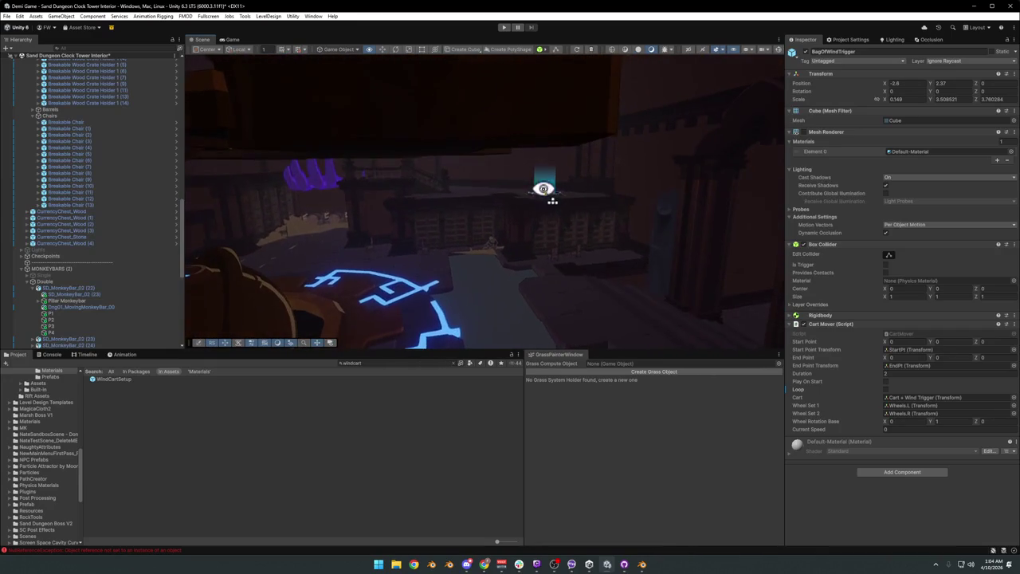
click(973, 8)
key(shift+grave)
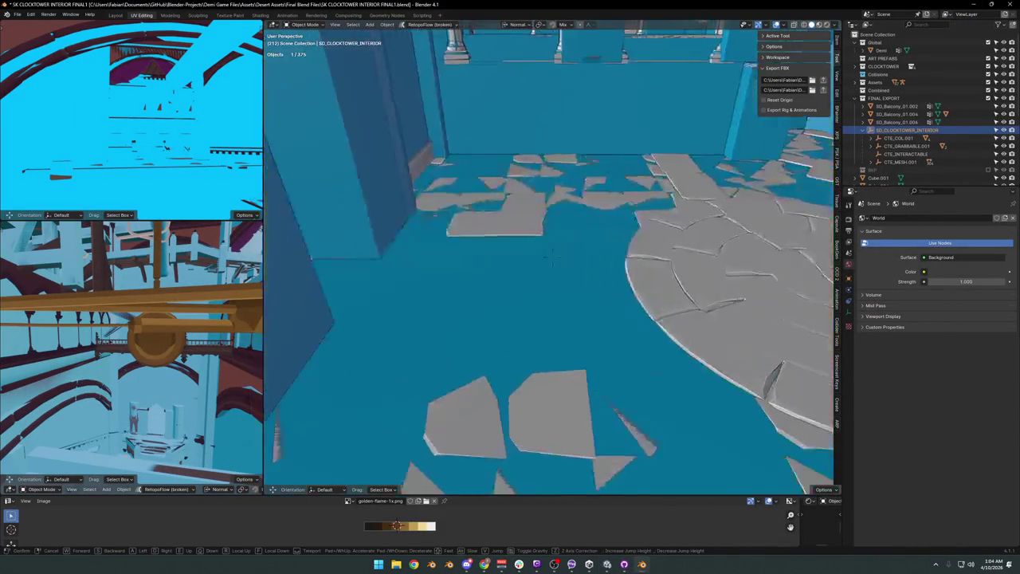
Walk past the gears and chain, then undo to hide the cyan collision geometry again.
key(w)
key(w)
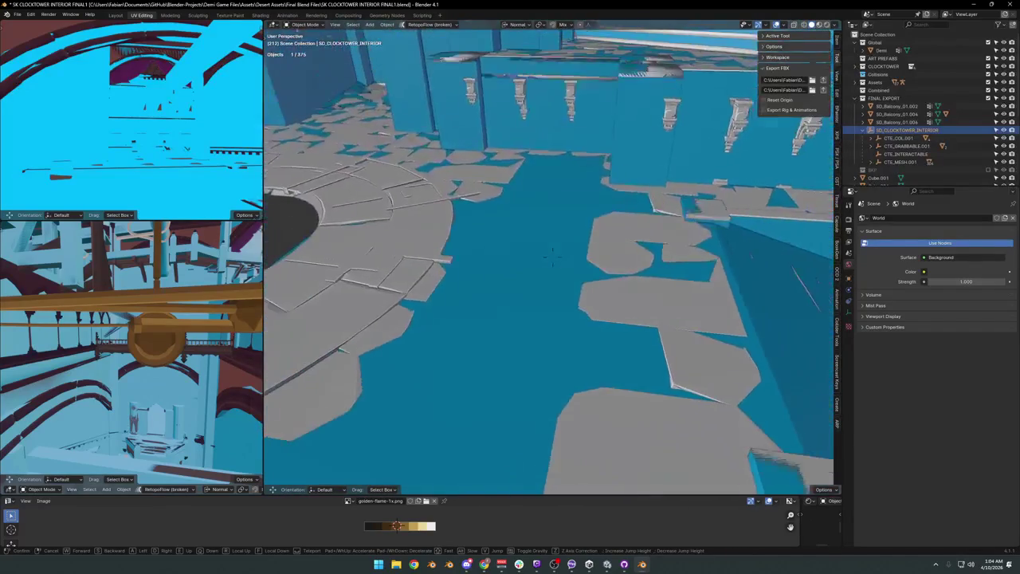
click(553, 263)
key(g)
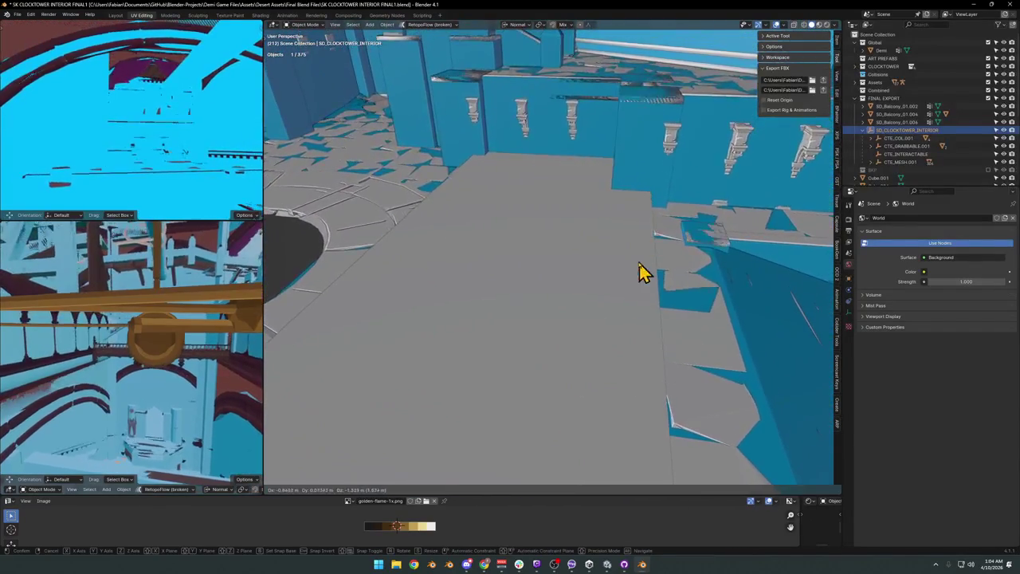
right_click(640, 260)
key(ctrl+z)
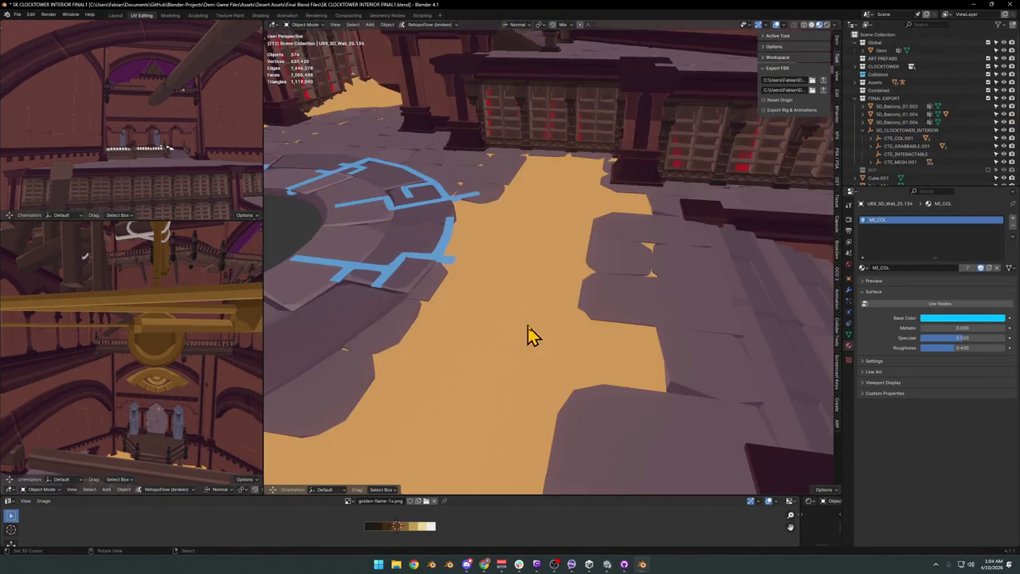
Walk around the circular floor toward the red-lit wall and select the sand floor.
key(shift+grave)
key(a)
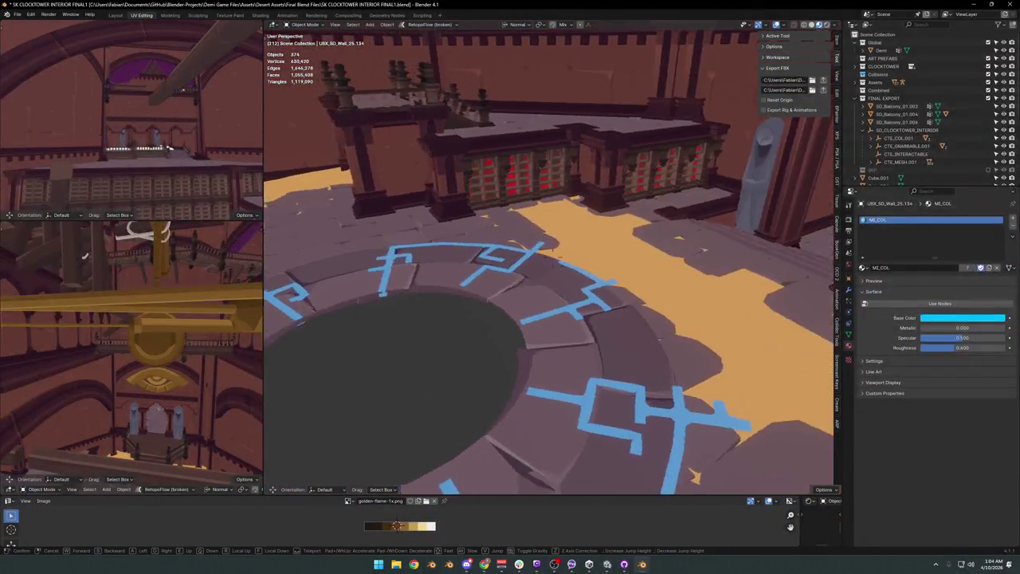
key(w)
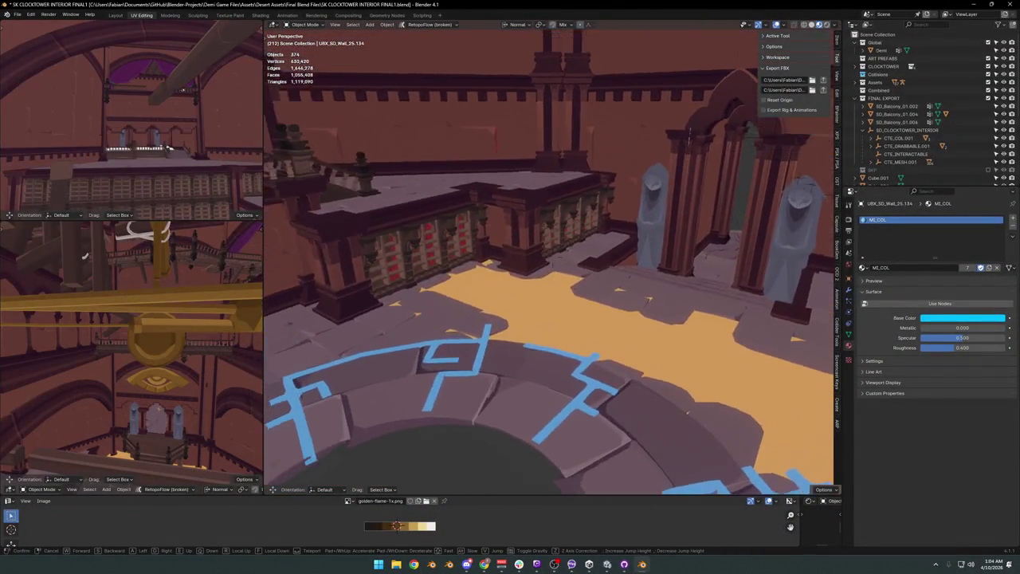
key(a)
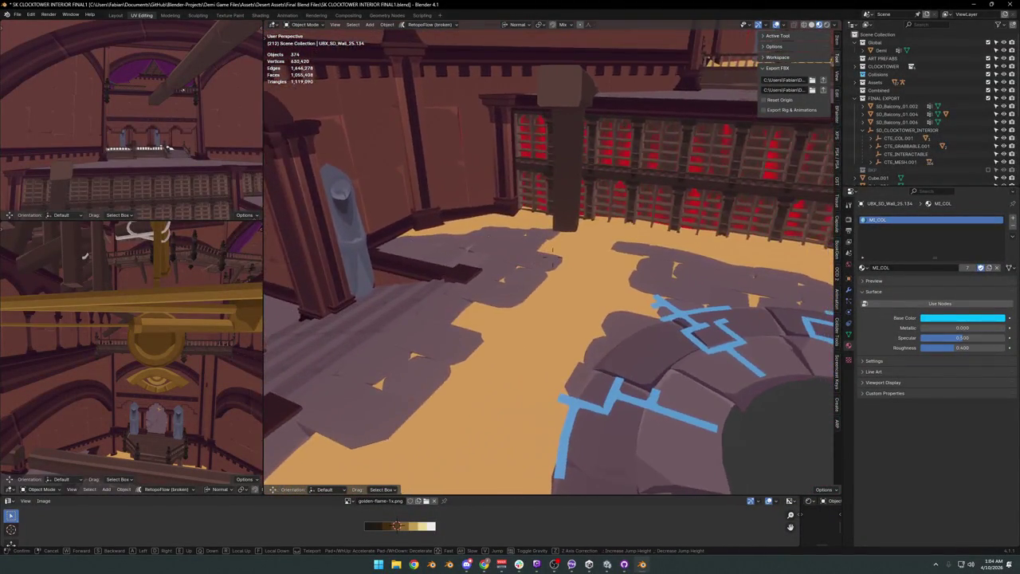
key(w)
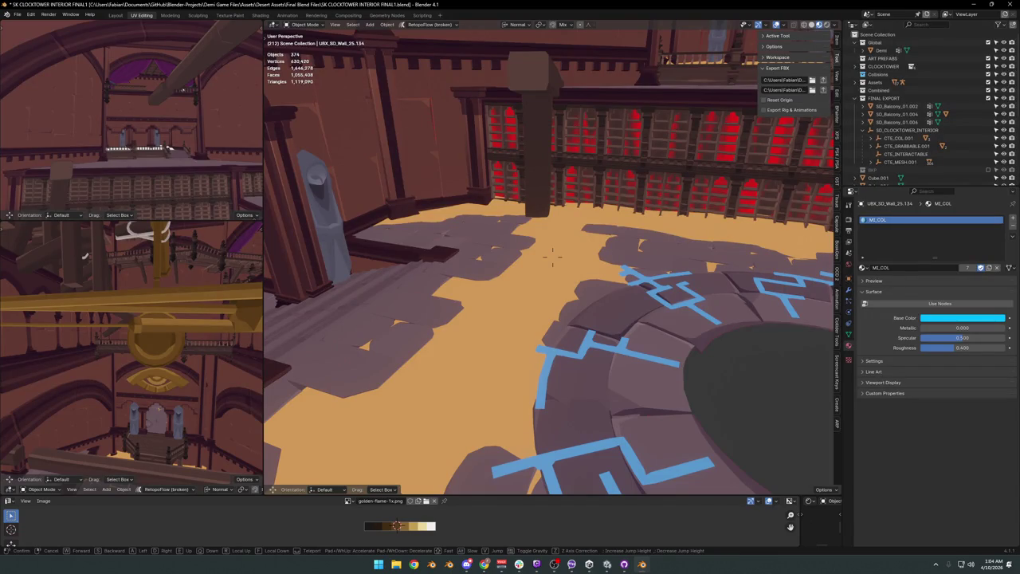
key(w)
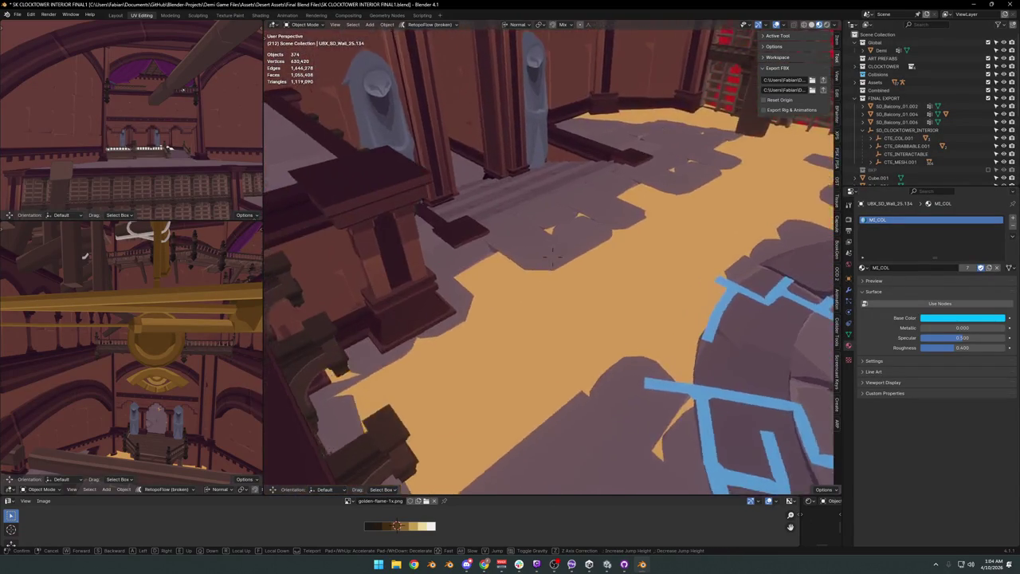
key(w)
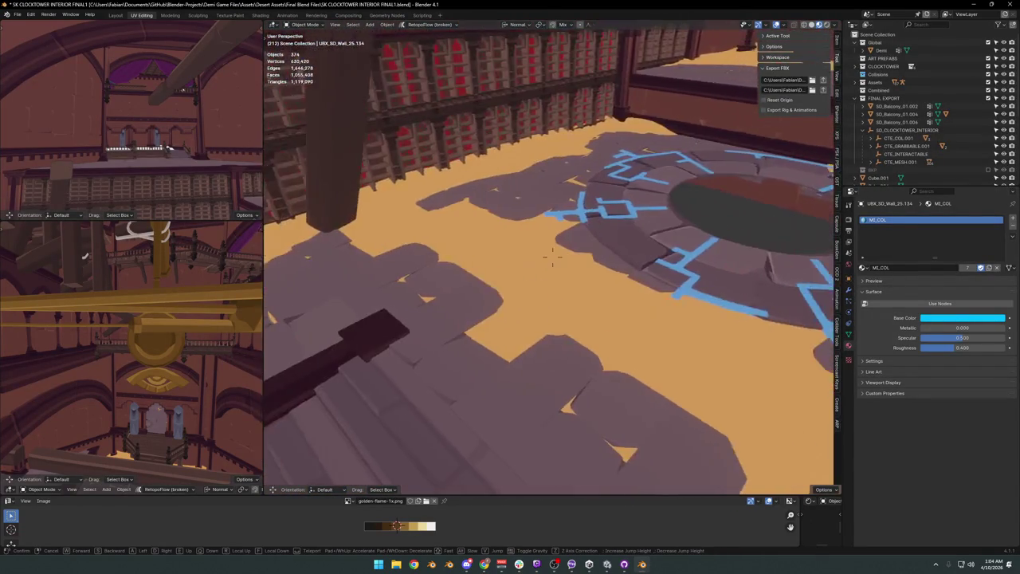
click(526, 323)
click(526, 322)
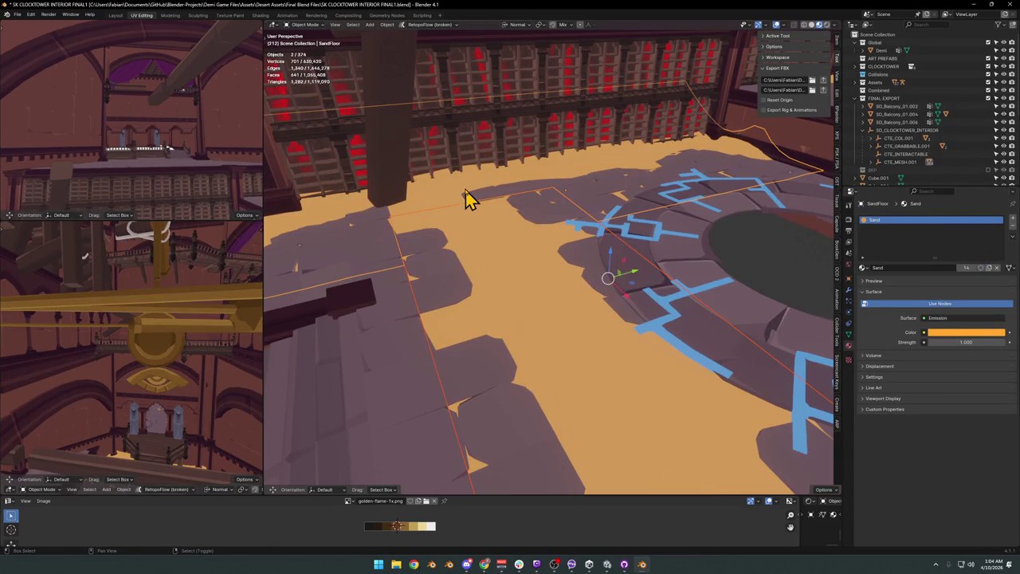
key(ctrl+z)
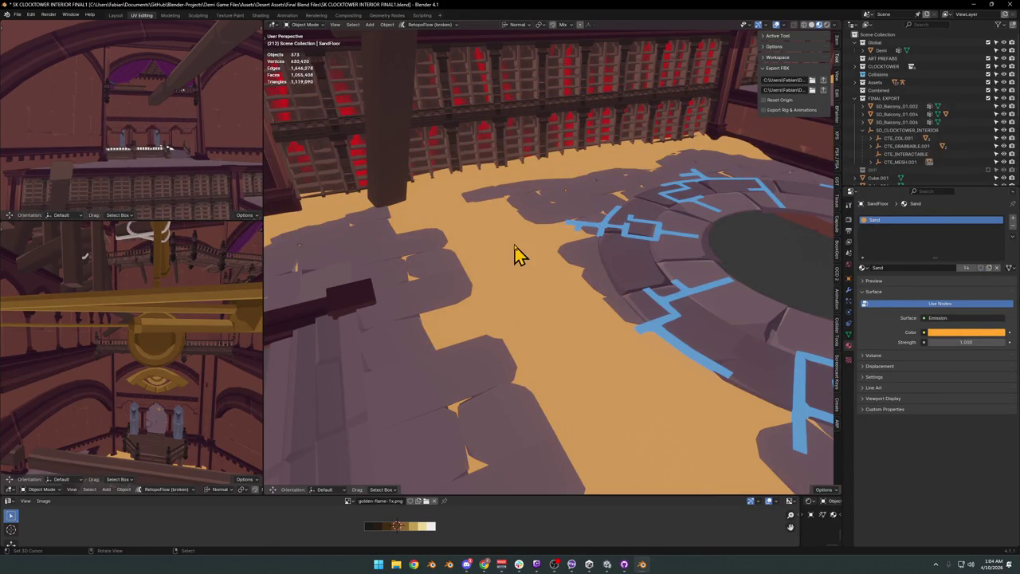
Enter and leave Edit Mode on SandFloor, then fly through the archway into the hall.
key(Tab)
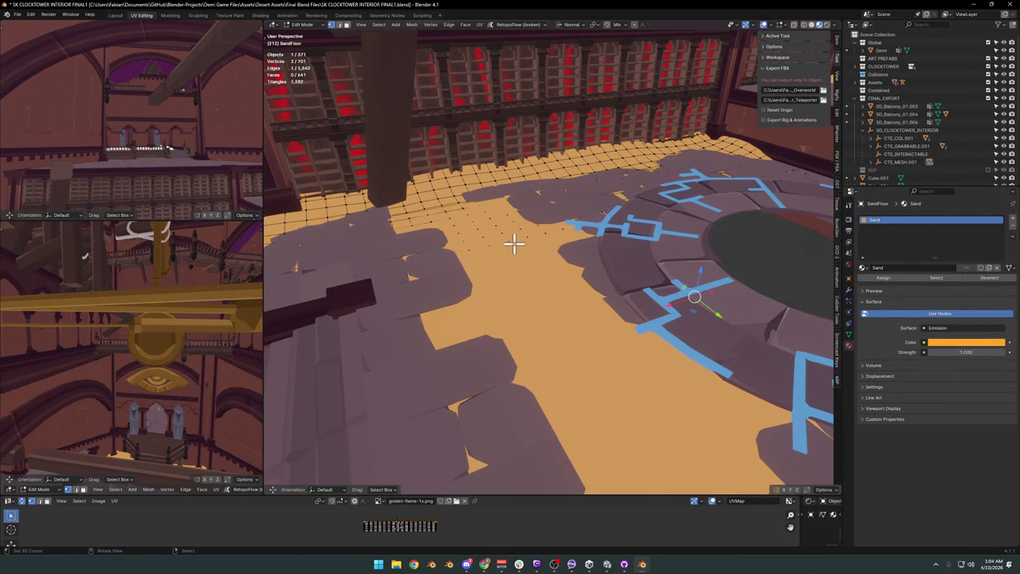
key(Tab)
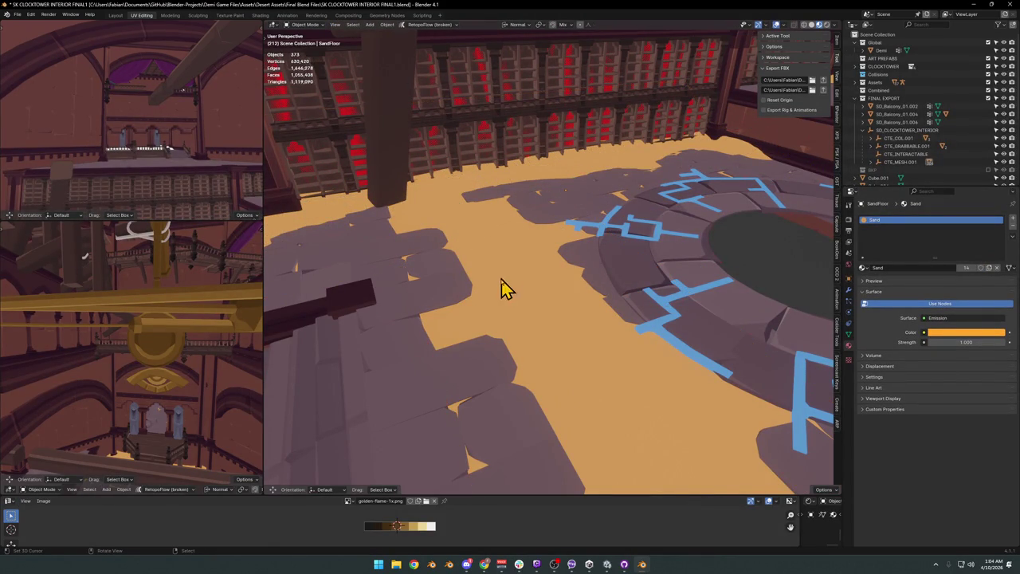
key(shift+grave)
key(w)
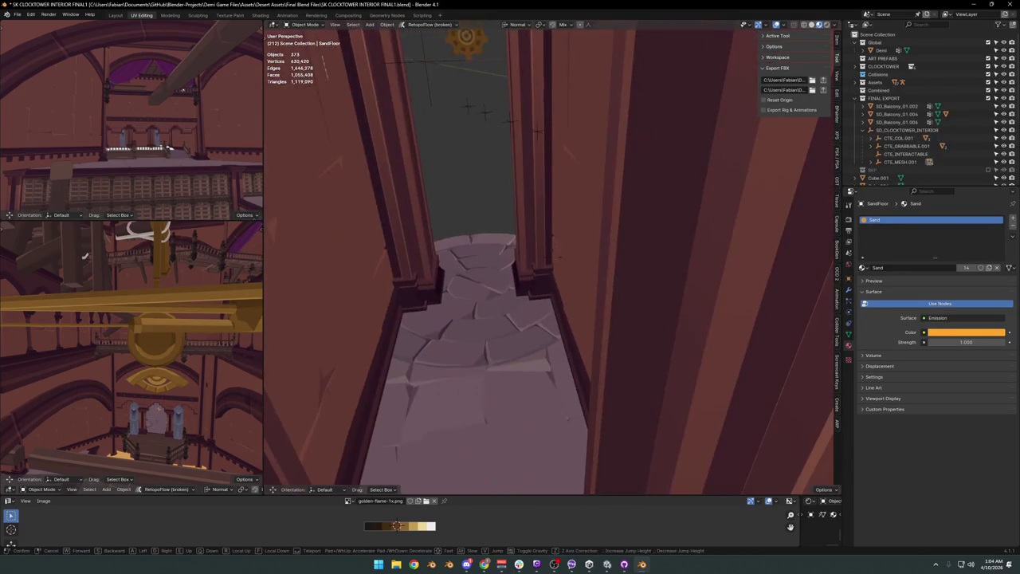
key(w)
key(w)
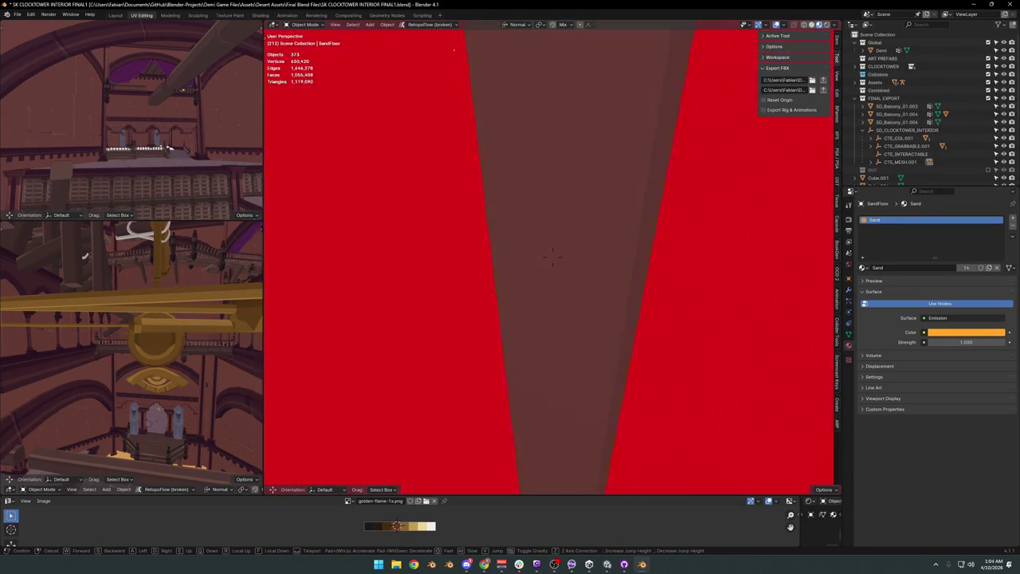
click(626, 293)
click(585, 261)
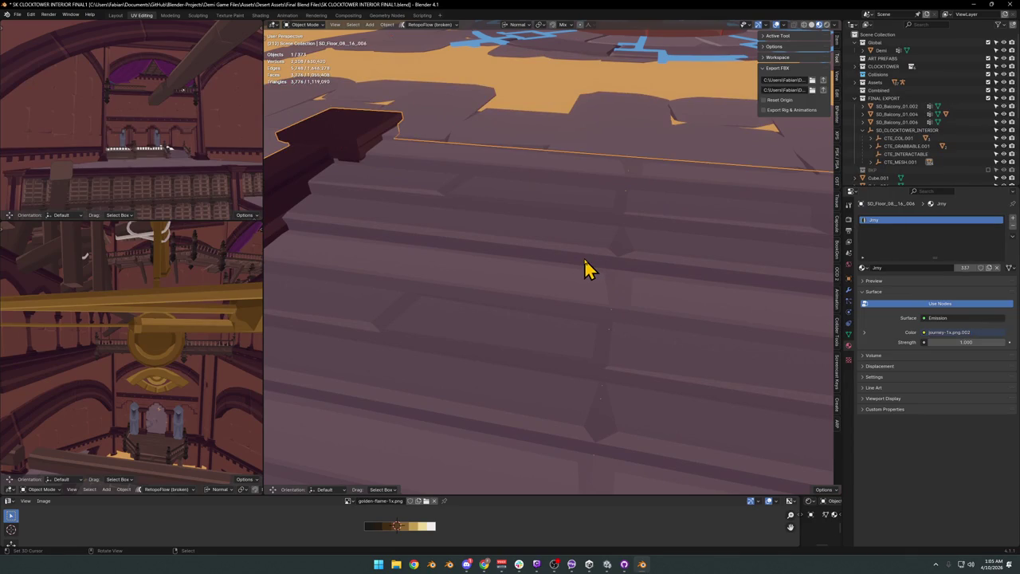
key(Tab)
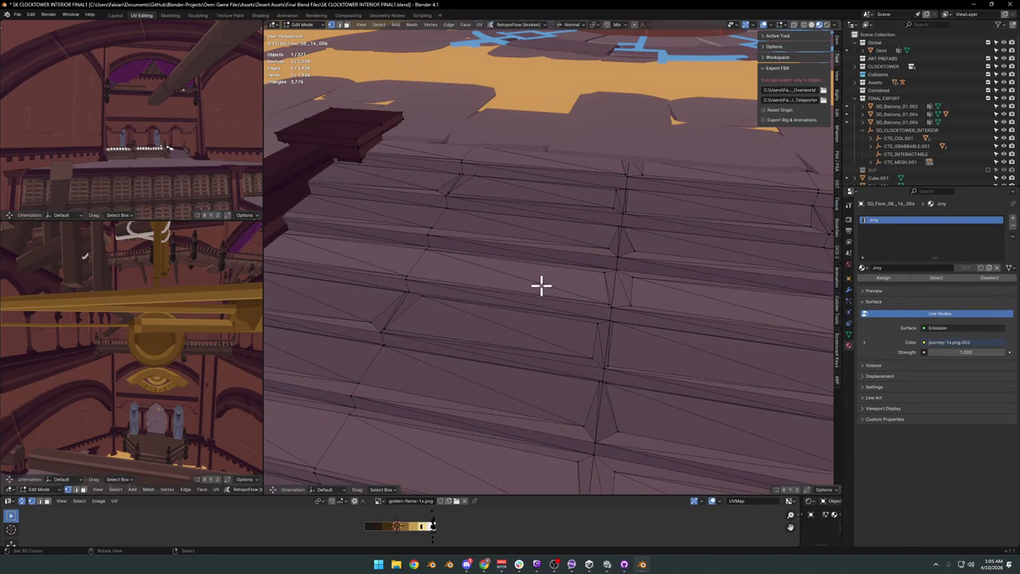
key(l)
key(l)
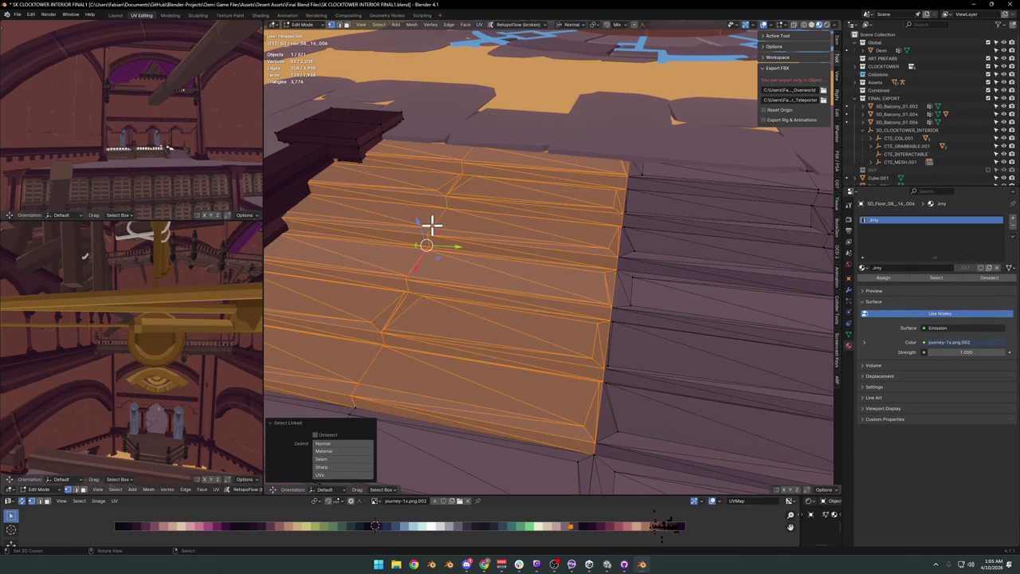
key(p)
click(430, 227)
key(Tab)
click(460, 246)
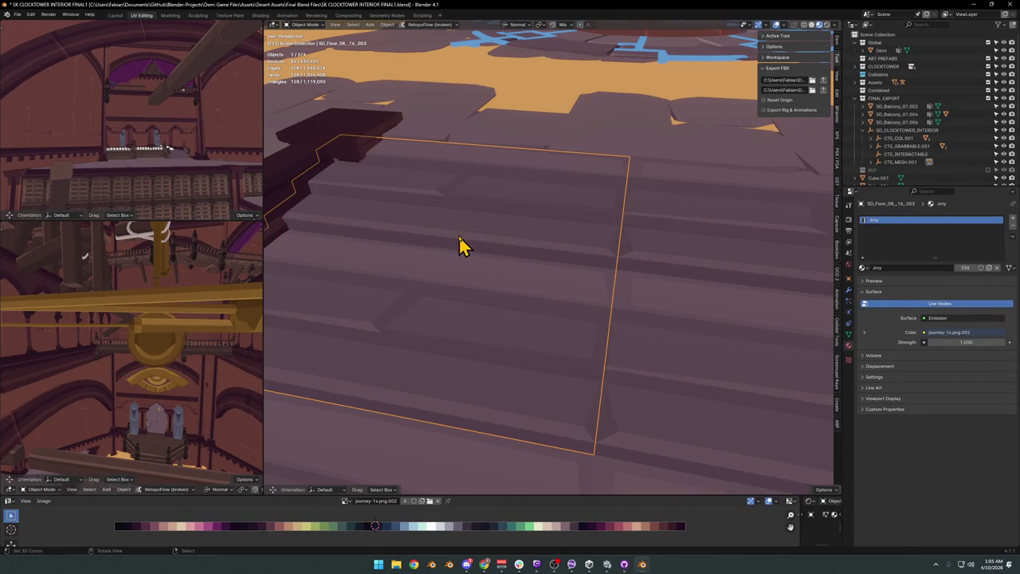
click(461, 246)
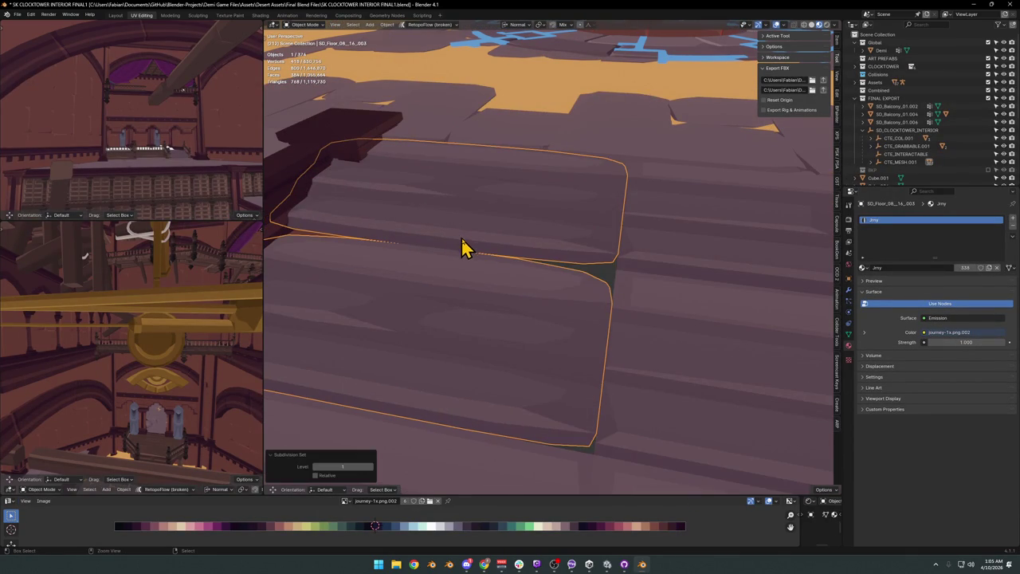
key(ctrl+z)
click(592, 266)
click(586, 266)
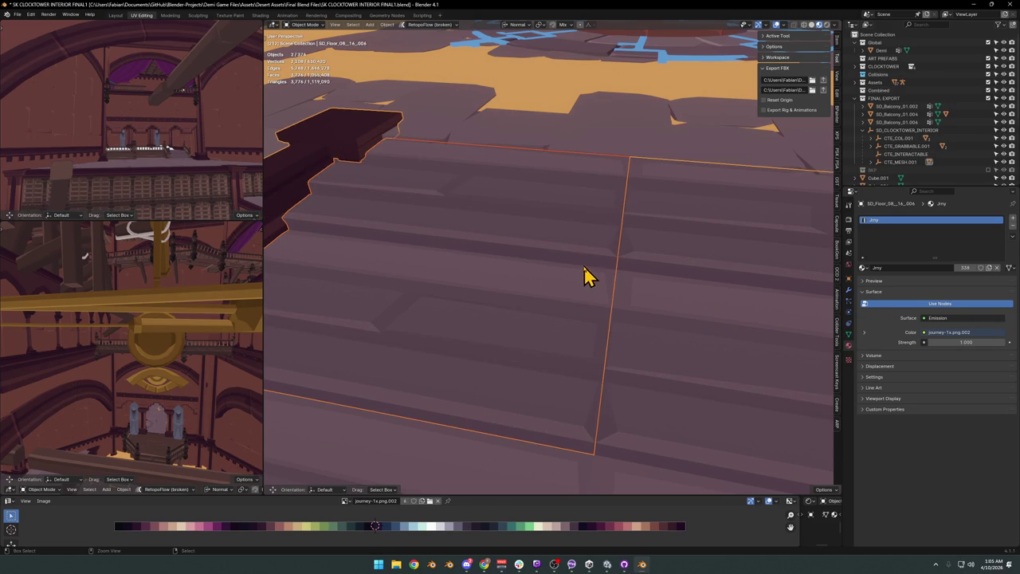
key(Tab)
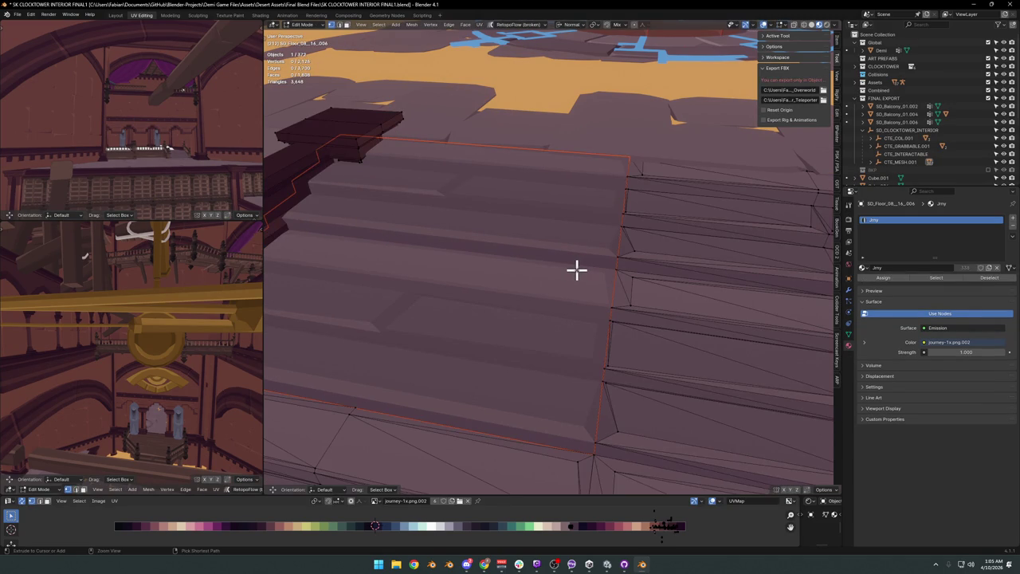
key(l)
key(ctrl+z)
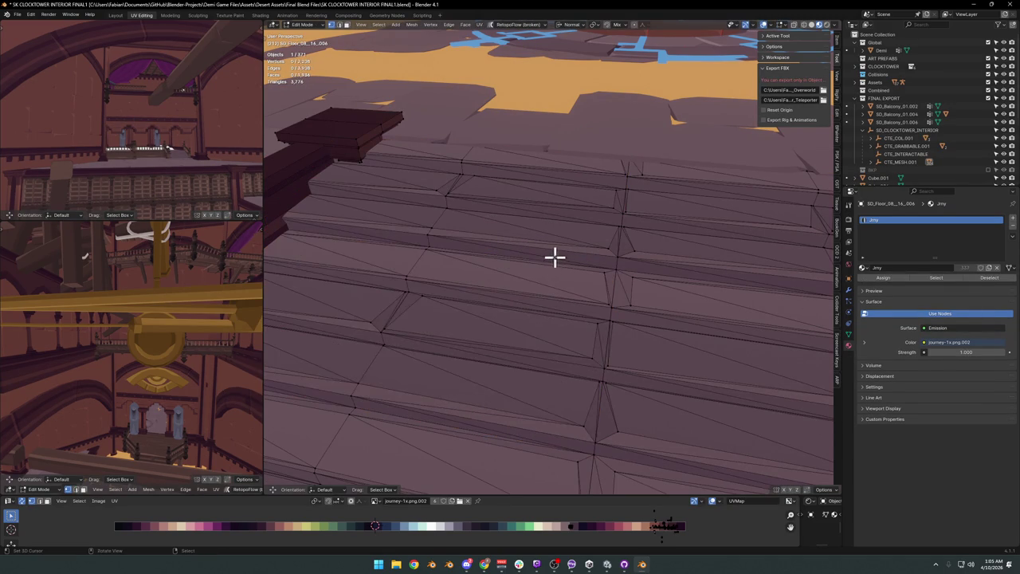
key(Tab)
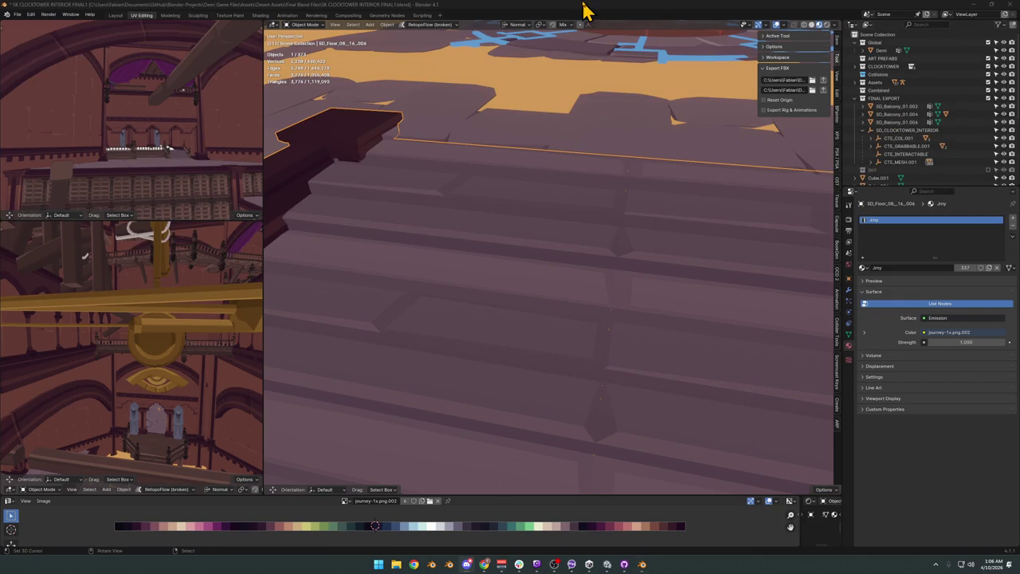
Fly to the wall gears and duplicate the golden gear Circle.029 in place.
key(shift+grave)
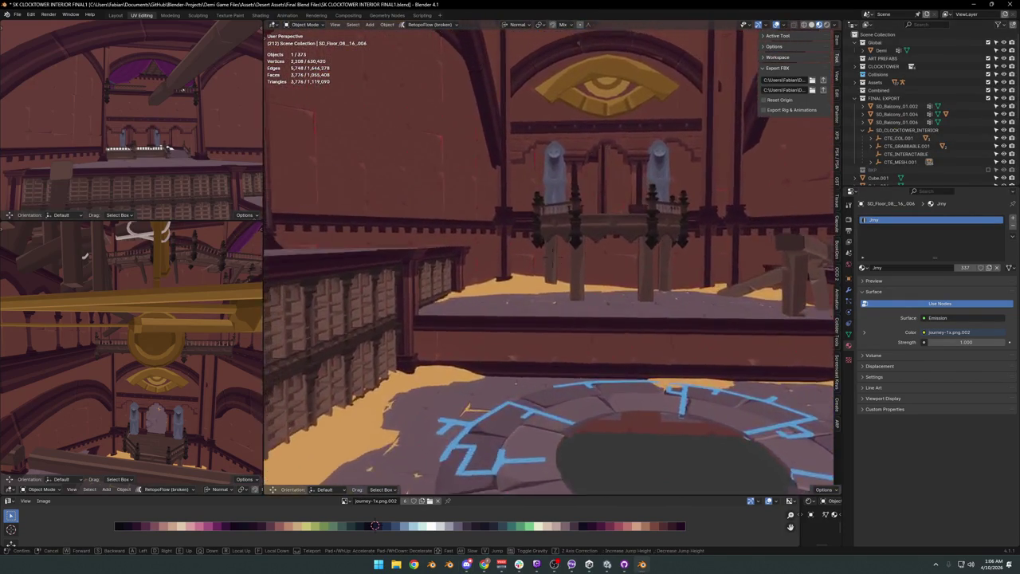
key(w)
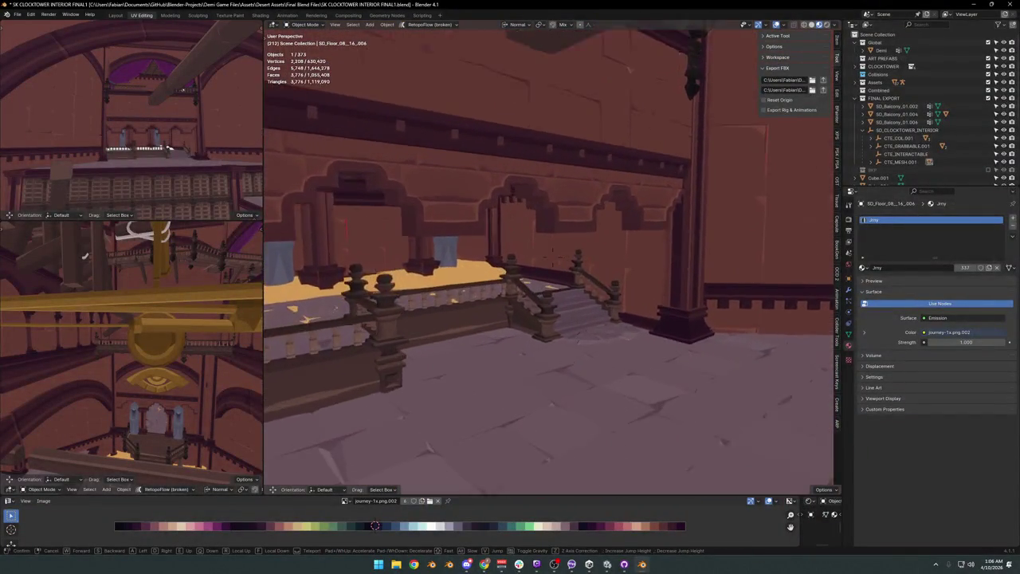
key(w)
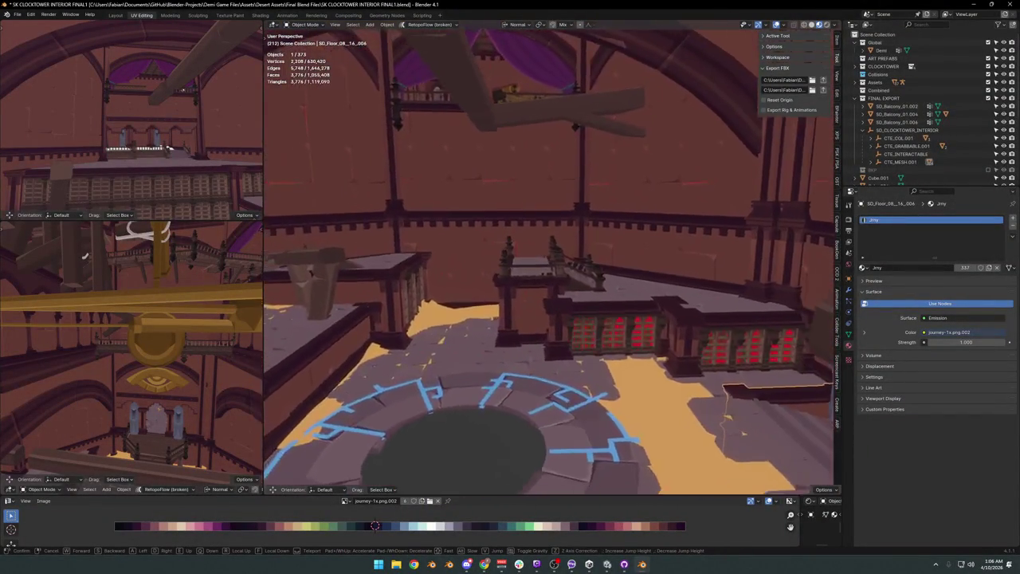
key(w)
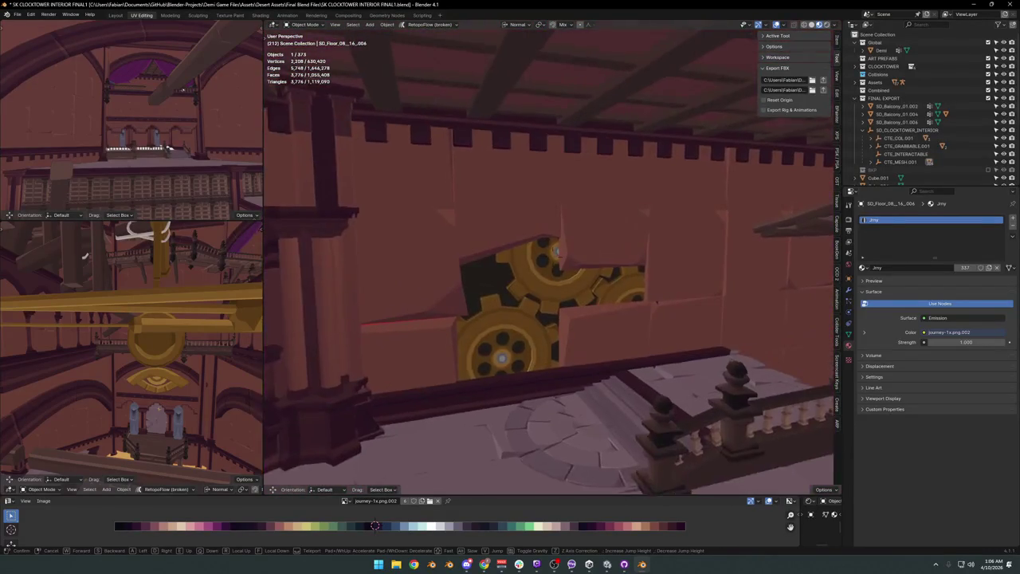
click(509, 269)
click(549, 296)
key(g)
click(570, 308)
key(shift+d)
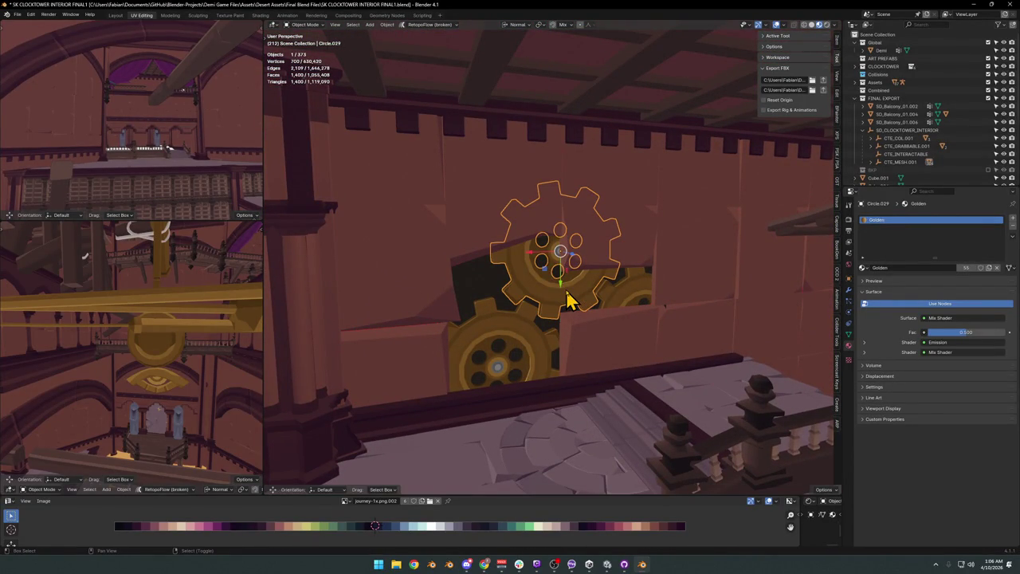
click(566, 288)
Clear the gear copy's rotation and rotate it -90° around X.
key(shift+grave)
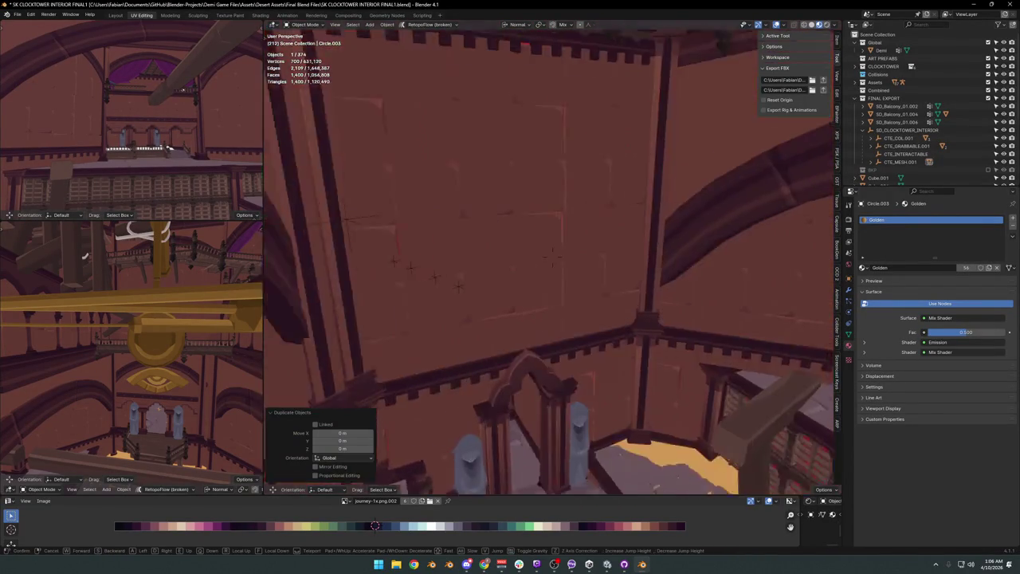
click(566, 317)
key(alt+r)
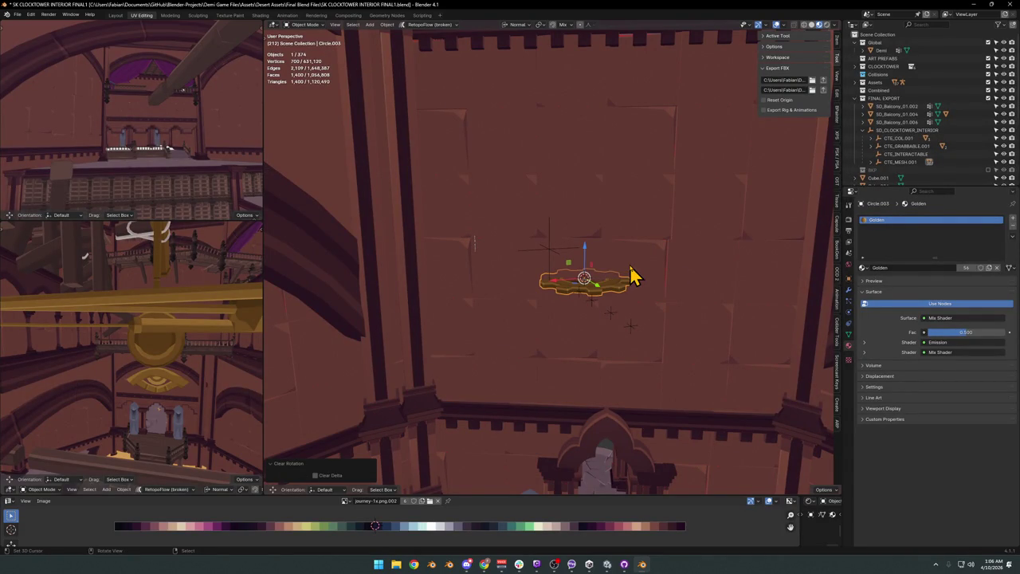
key(shift+s)
click(633, 315)
key(KP_Decimal)
key(r)
key(x)
key(x)
text(-90)
key(Return)
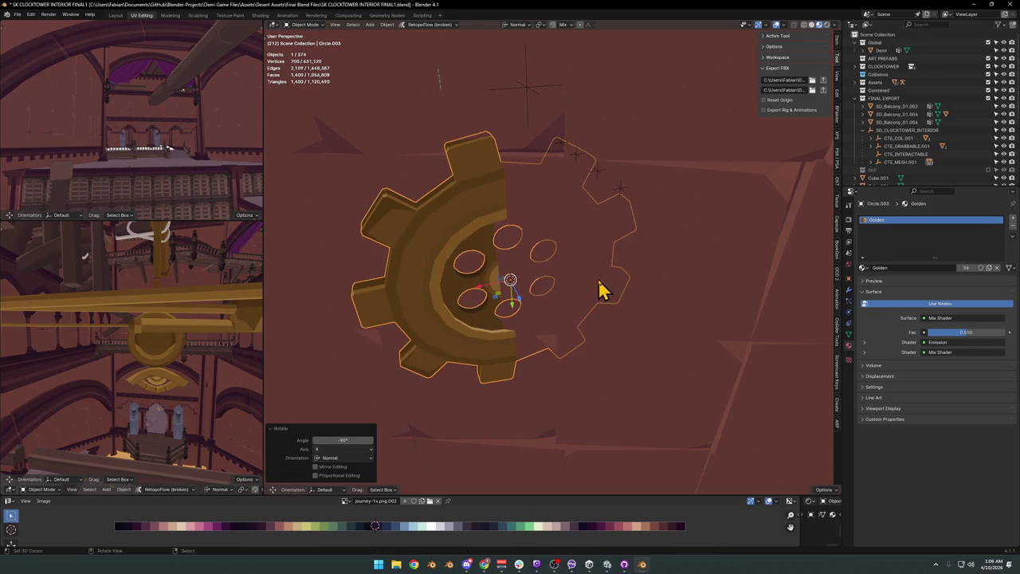
Tilt the gear copy 23.7° around Y and move it 0.334 m along Z.
key(r)
key(y)
key(y)
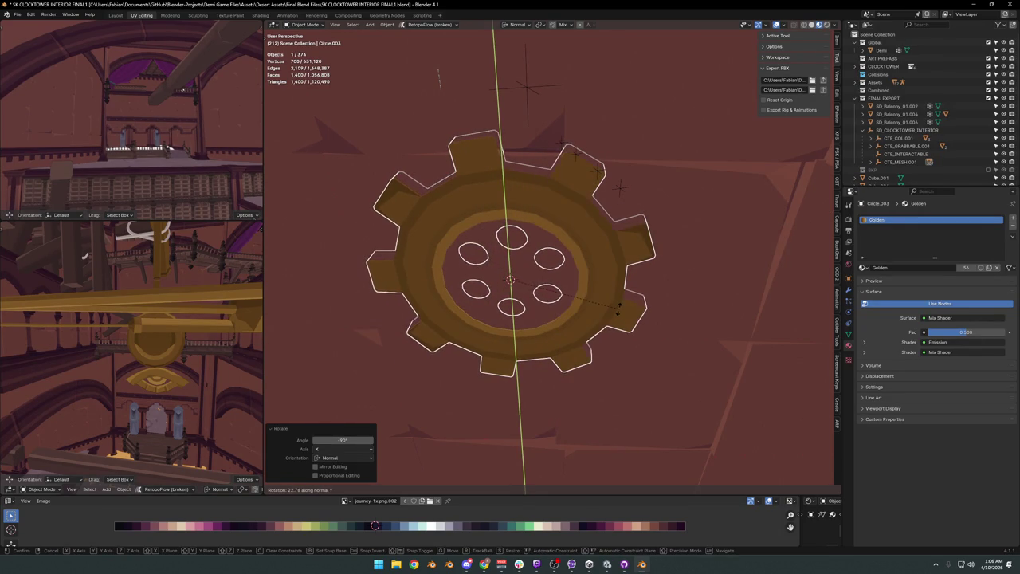
click(618, 307)
key(g)
middle_drag(601, 285, 578, 246)
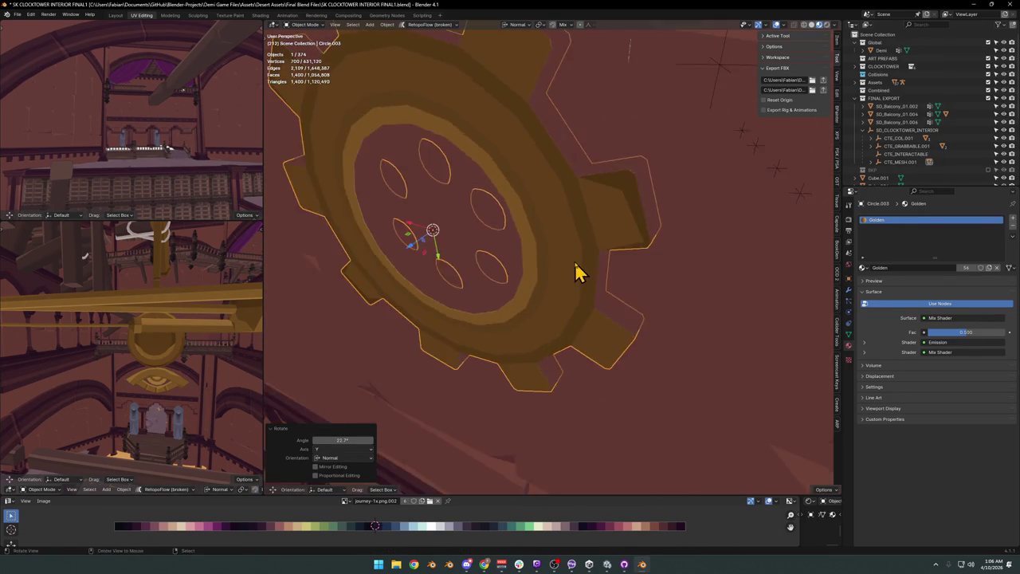
key(z)
click(580, 265)
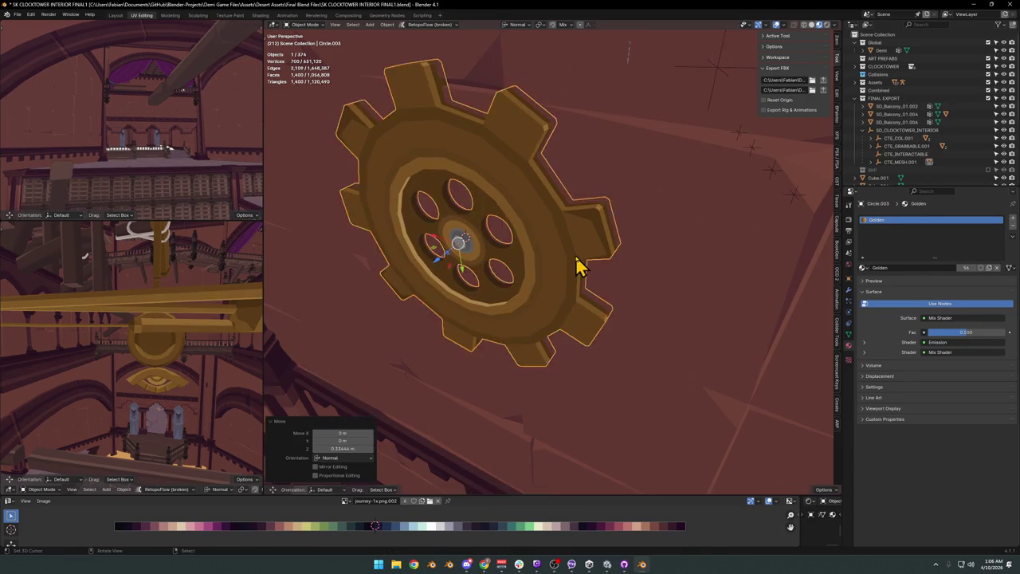
middle_drag(580, 266, 538, 275)
key(s)
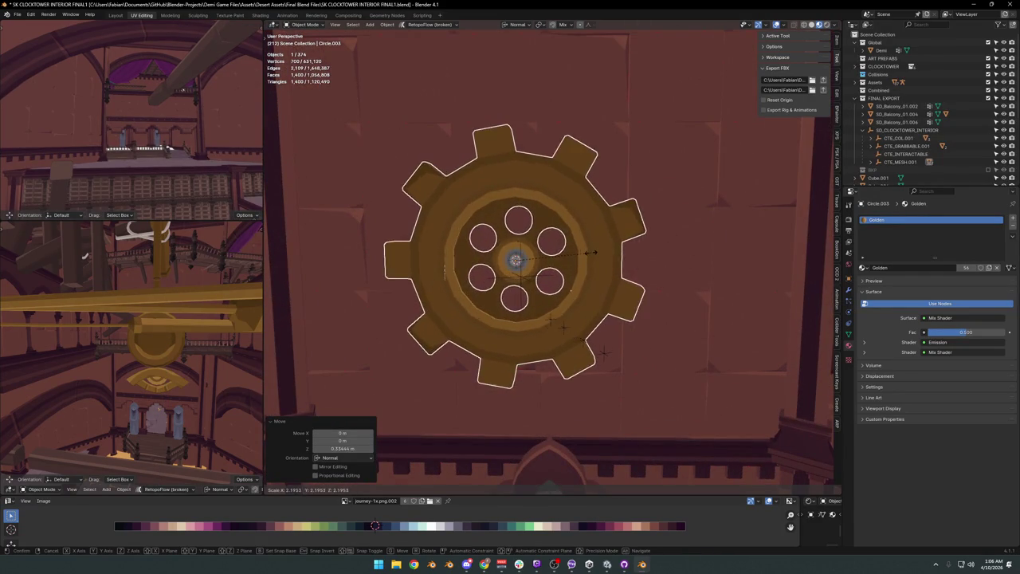
key(Escape)
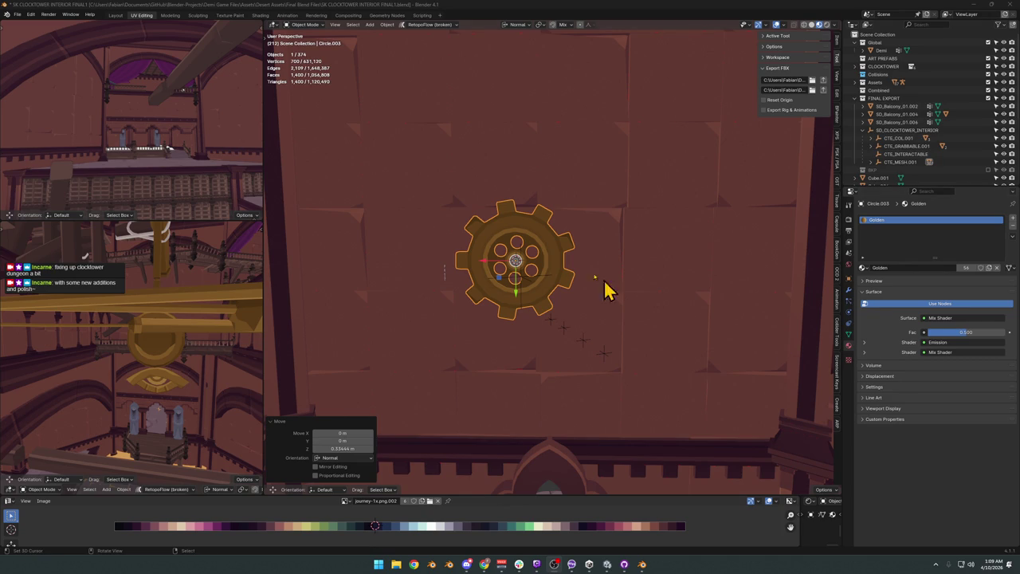
scroll(542, 257, up, 2)
Roughly double the gear's size while keeping its thickness unchanged.
key(s)
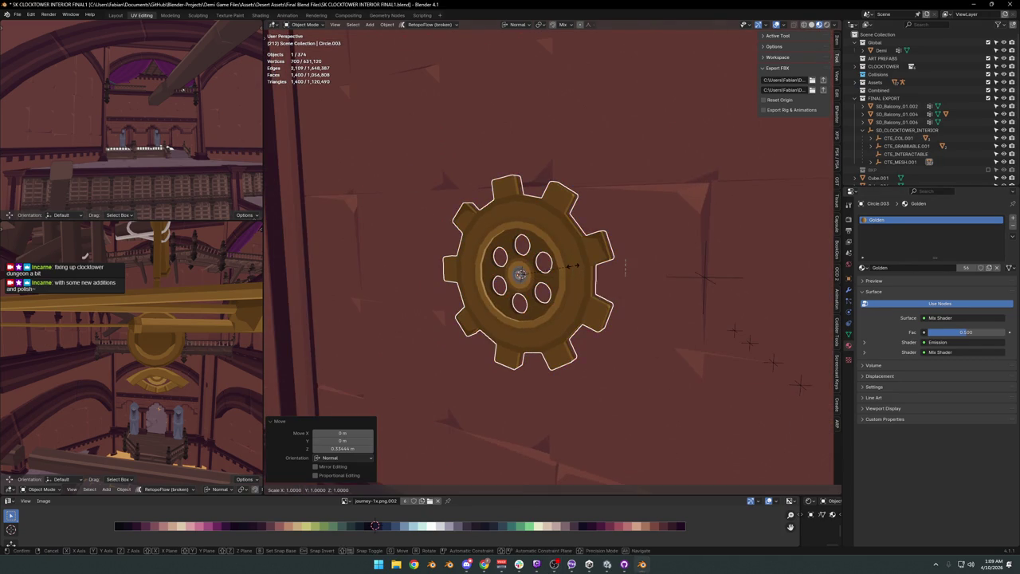
key(shift+z)
click(629, 275)
key(shift+KP_7)
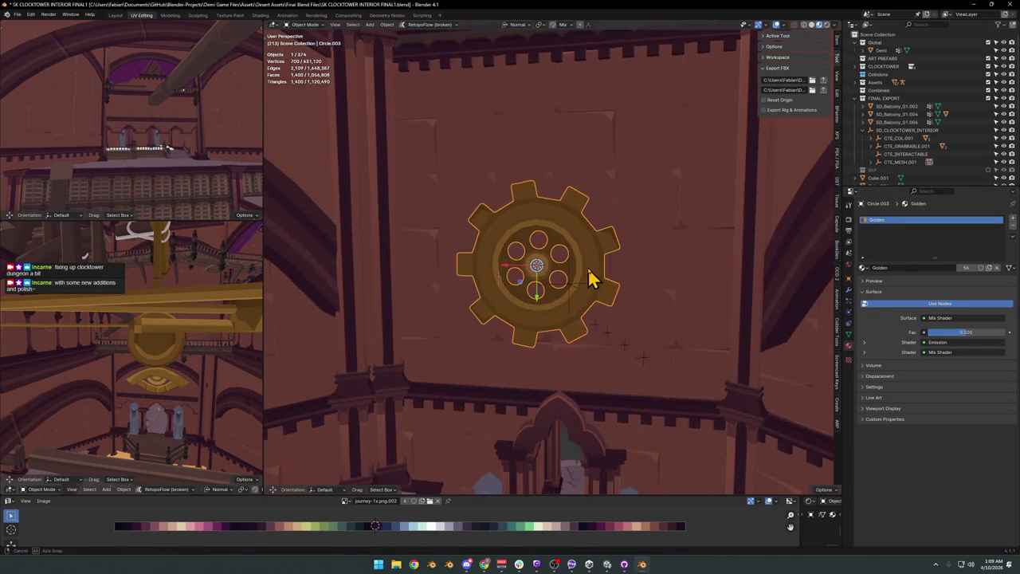
Duplicate the enlarged gear and raise the copy higher on the wall.
key(shift+d)
key(x)
key(x)
click(709, 283)
key(ctrl+z)
key(ctrl+shift+z)
key(g)
key(y)
key(y)
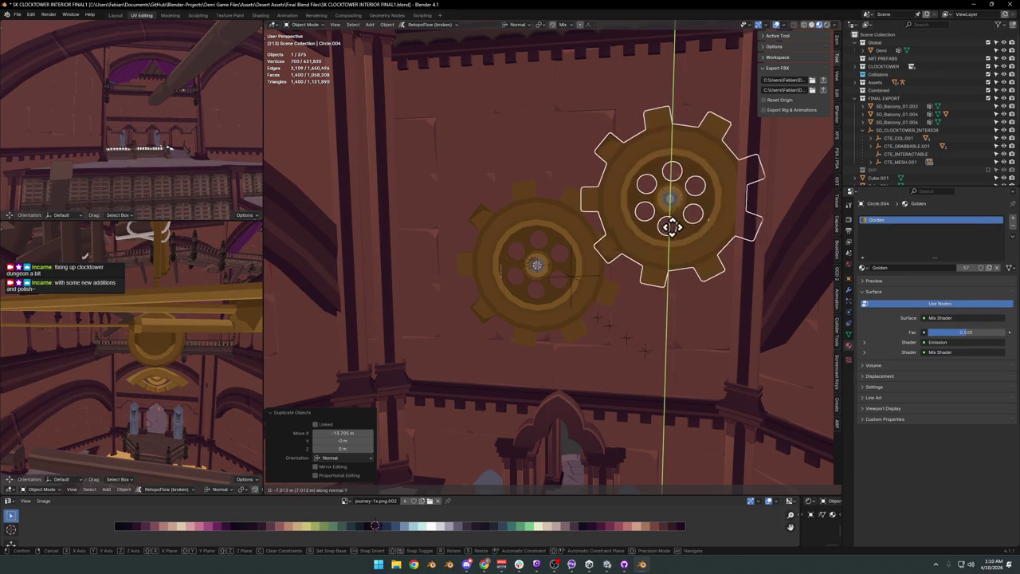
click(701, 203)
Shift the copy along X, shrink it to 0.767, and reposition it along Y.
key(g)
key(x)
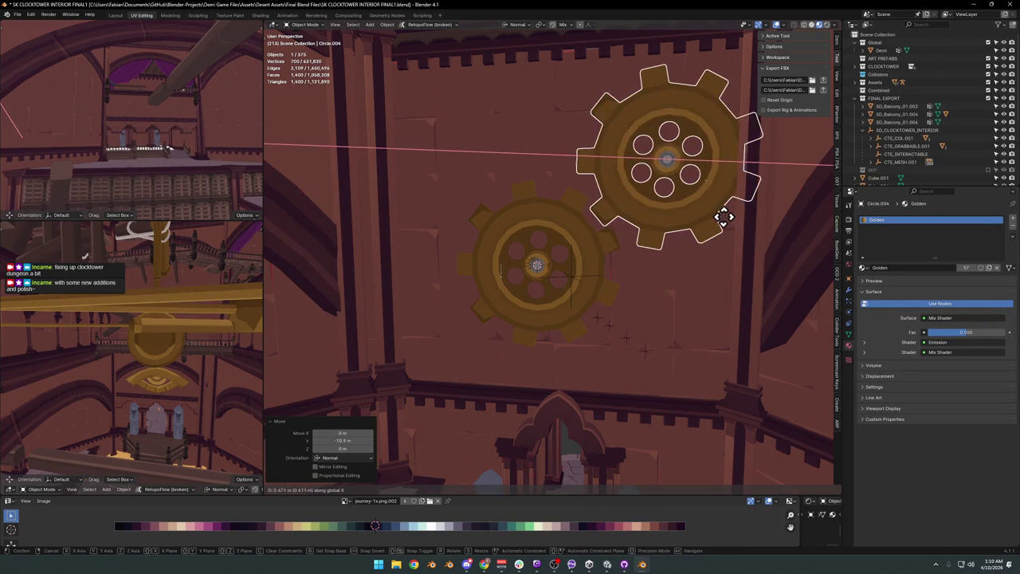
click(718, 229)
key(s)
key(shift+z)
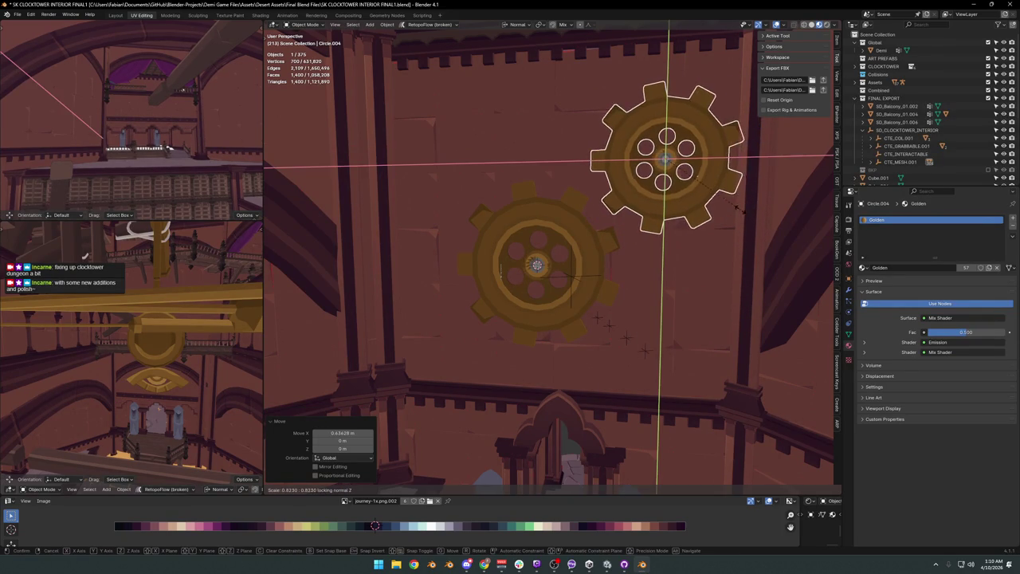
click(728, 221)
key(g)
key(x)
key(x)
key(Escape)
key(g)
key(y)
key(y)
click(730, 228)
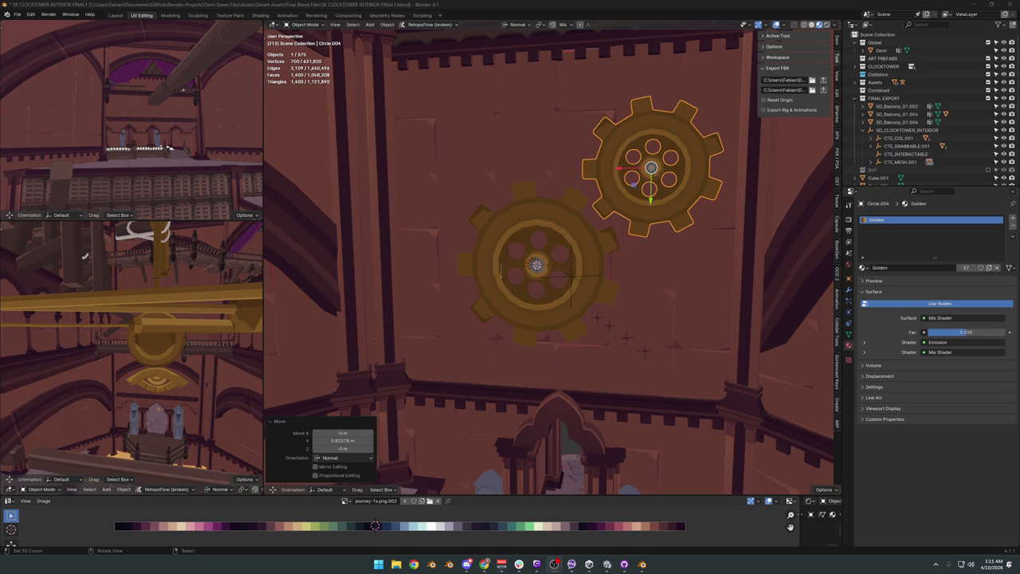
click(483, 564)
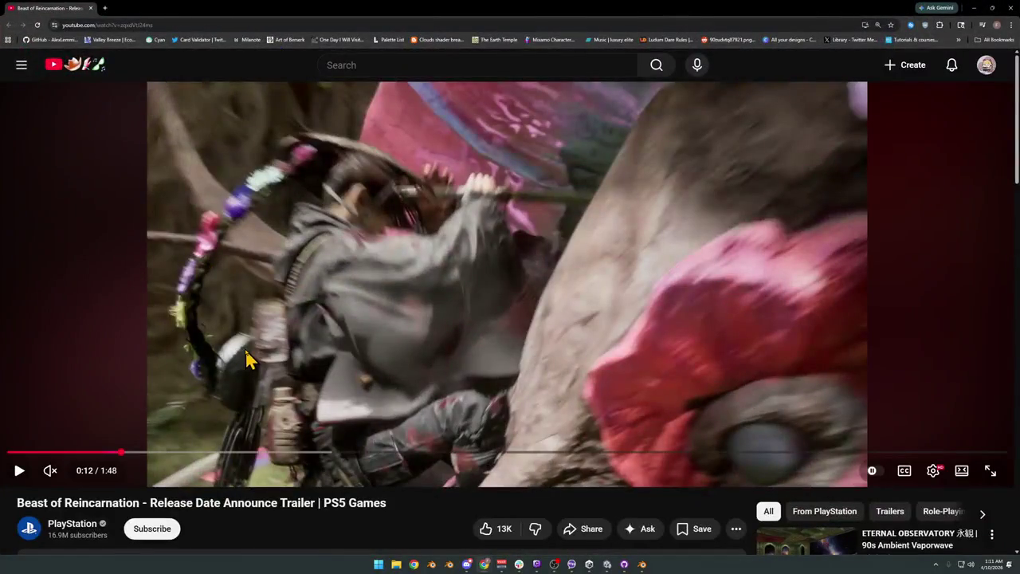
Watch the Beast of Reincarnation trailer fullscreen from 0:00, then exit fullscreen.
double_click(245, 348)
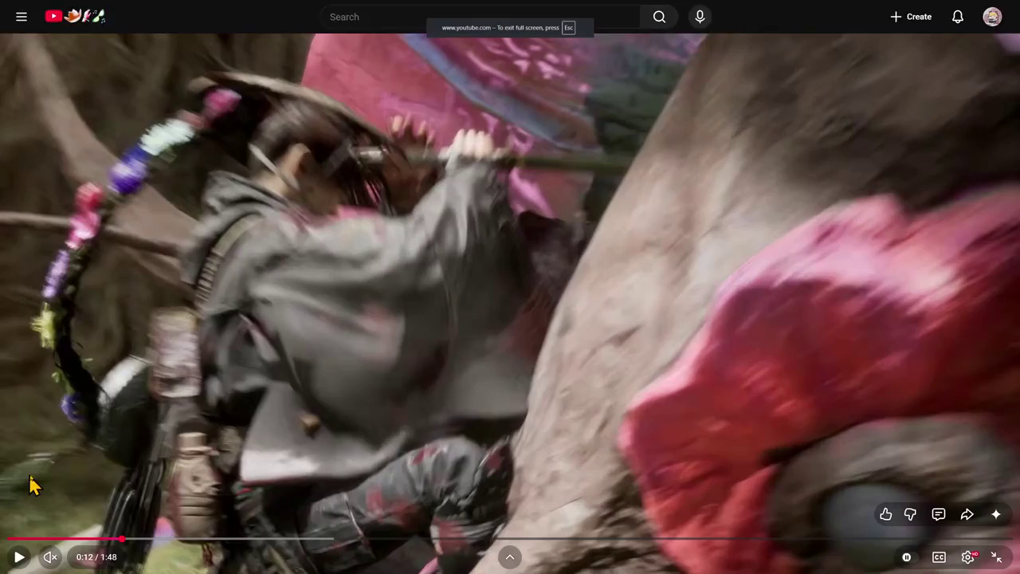
mouse_move(45, 539)
mouse_down()
mouse_move(87, 564)
mouse_move(75, 559)
mouse_up()
click(21, 558)
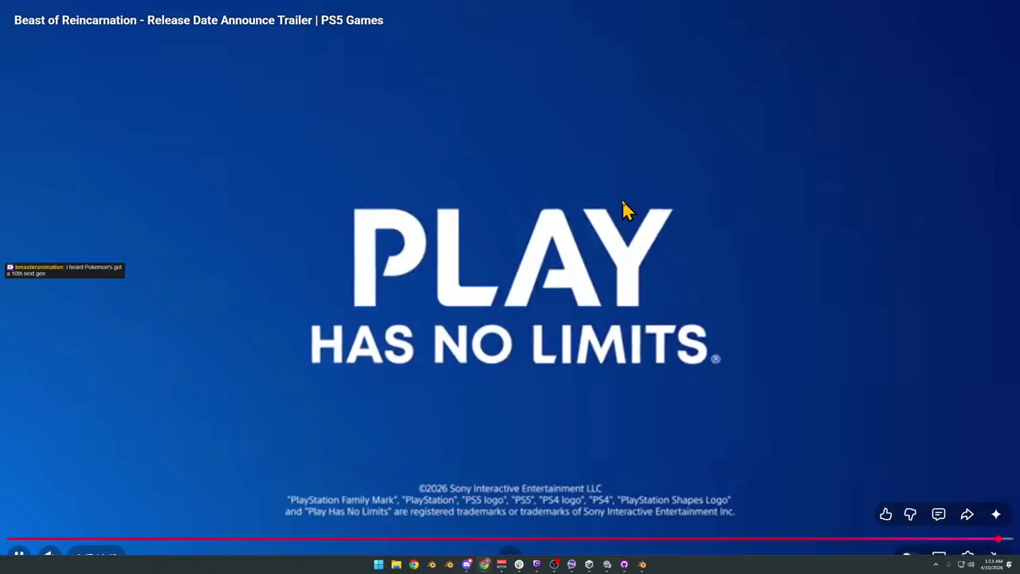
key(Escape)
mouse_move(624, 14)
mouse_down()
mouse_move(410, 126)
mouse_move(16, 104)
mouse_up()
Minimize the browser and adjust the viewport back on the gears.
click(64, 104)
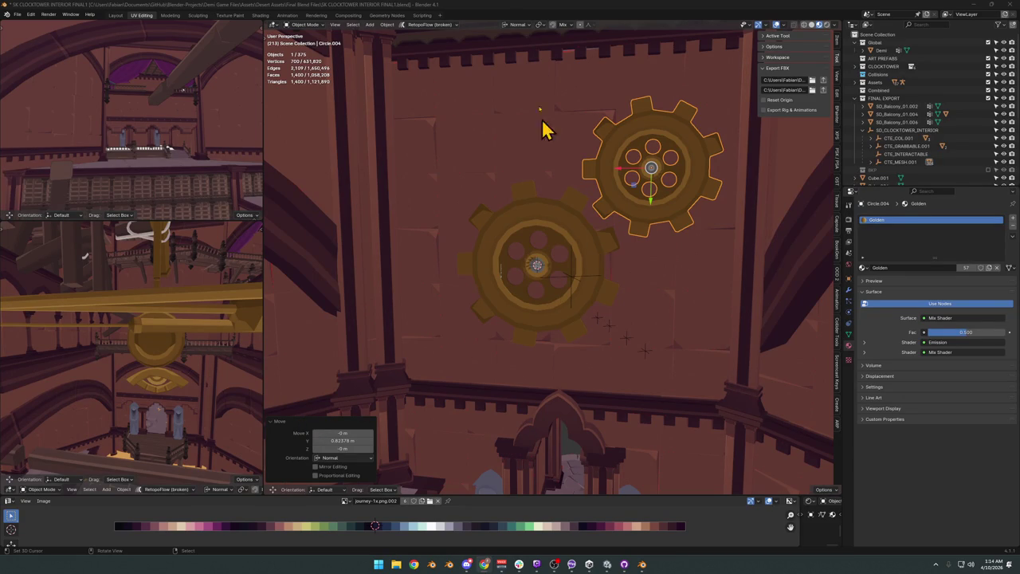
middle_drag(533, 264, 562, 279)
scroll(562, 279, up, 3)
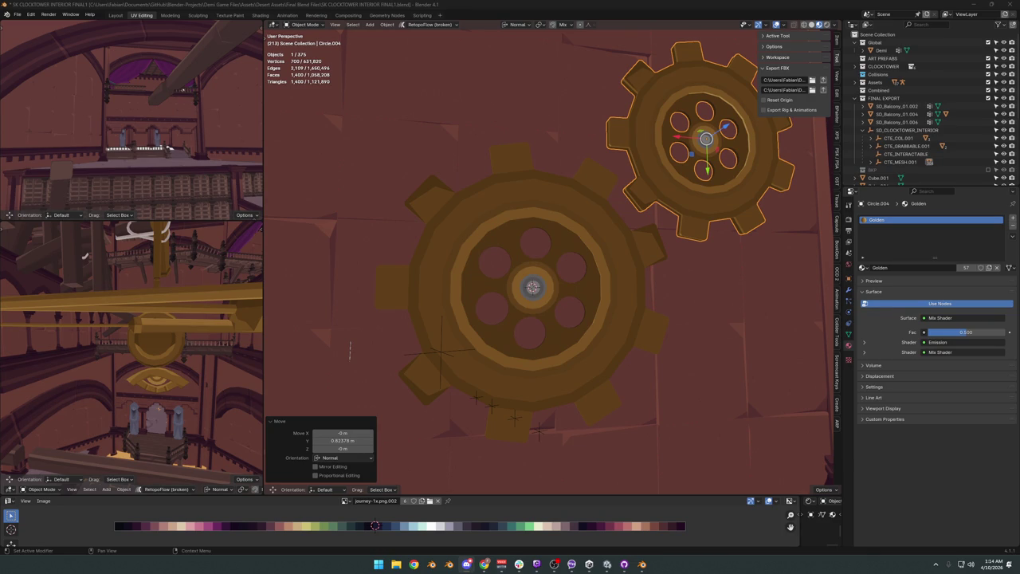
click(466, 563)
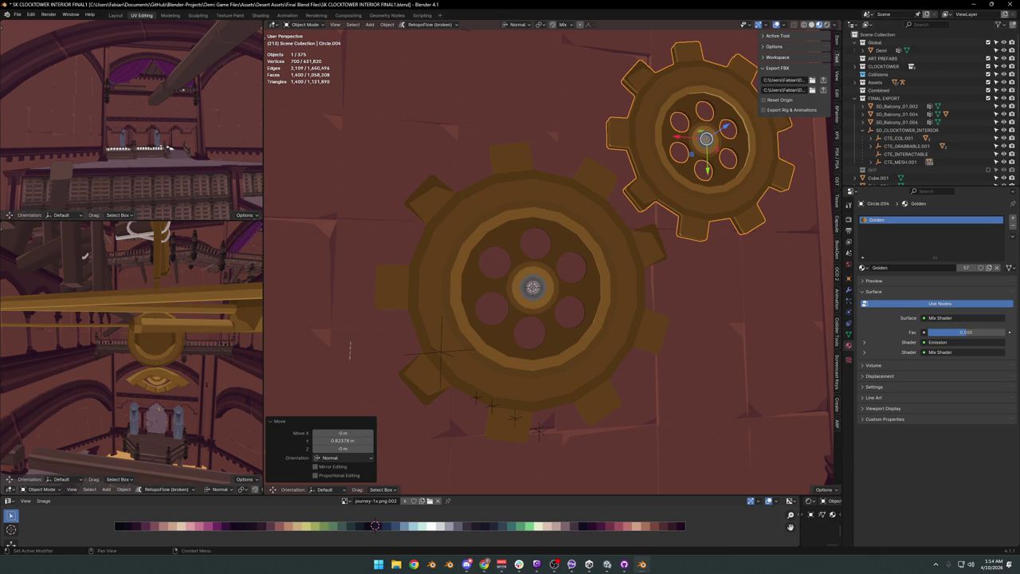
scroll(542, 313, down, 3)
Open the SD_floorTrim_03.003 wall trim behind the gears in Edit Mode and select a face.
mouse_move(553, 316)
middle_down()
mouse_move(590, 238)
mouse_move(629, 230)
mouse_move(569, 312)
mouse_move(583, 312)
mouse_move(554, 312)
mouse_move(646, 275)
mouse_move(683, 286)
mouse_move(678, 230)
mouse_move(678, 283)
mouse_move(583, 228)
mouse_move(471, 228)
mouse_move(555, 226)
mouse_move(542, 258)
mouse_move(510, 209)
mouse_move(558, 234)
mouse_move(502, 246)
mouse_move(637, 264)
mouse_move(444, 249)
middle_up()
click(523, 234)
key(Tab)
scroll(599, 259, up, 2)
click(526, 246)
mouse_move(378, 200)
middle_down()
mouse_move(437, 216)
mouse_move(438, 196)
middle_up()
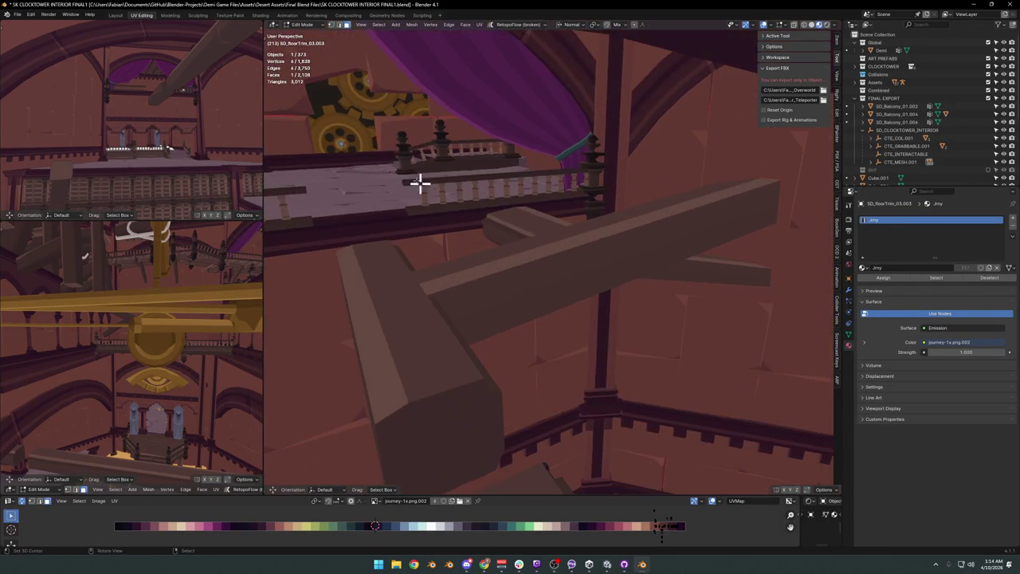
Return to Object Mode and select and frame the wall panel SD_Wall_25.096.
key(Tab)
click(333, 106)
key(KP_Decimal)
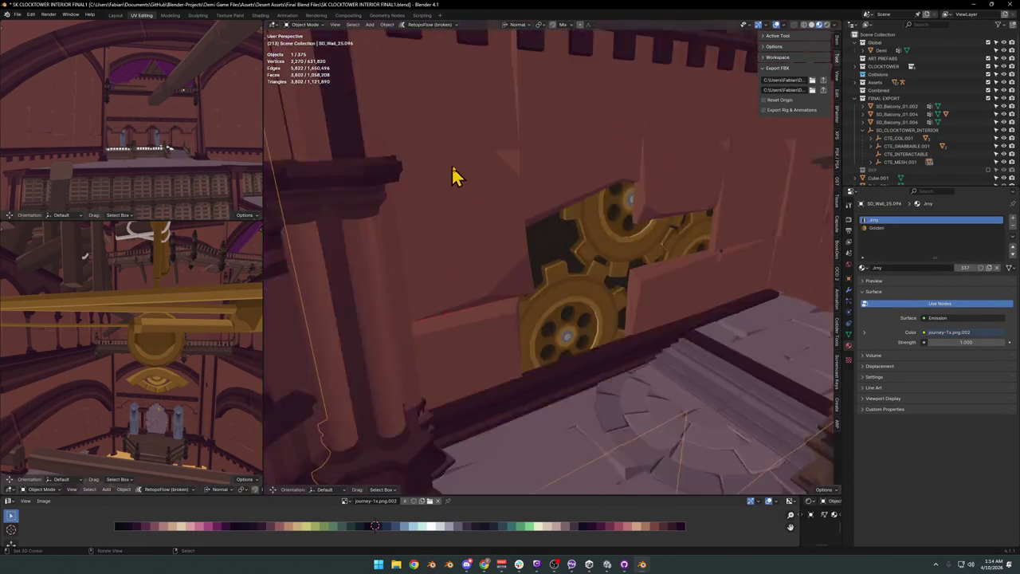
key(g)
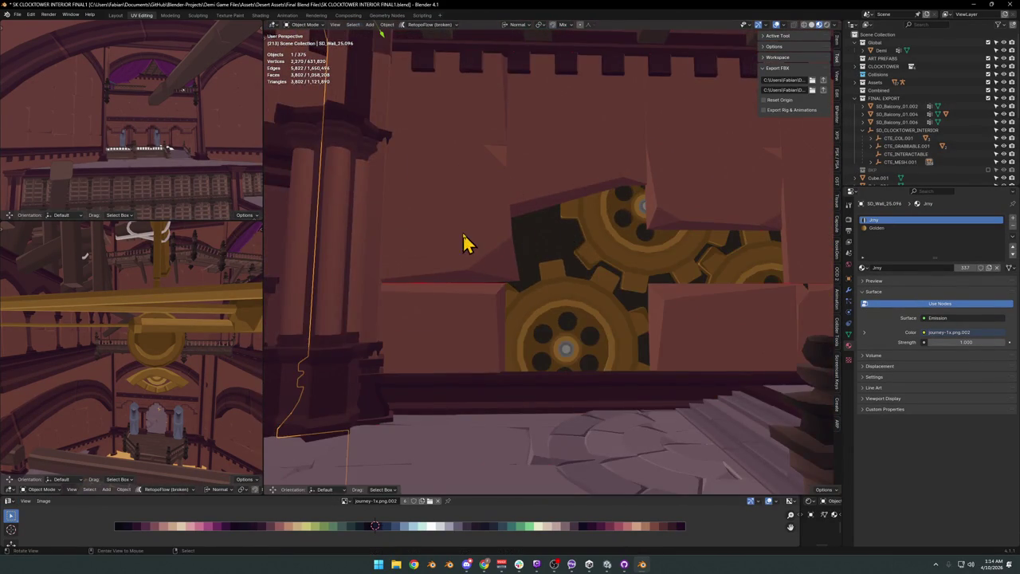
middle_drag(473, 243, 622, 255)
Duplicate the panel's linked face and separate it into its own object.
key(Tab)
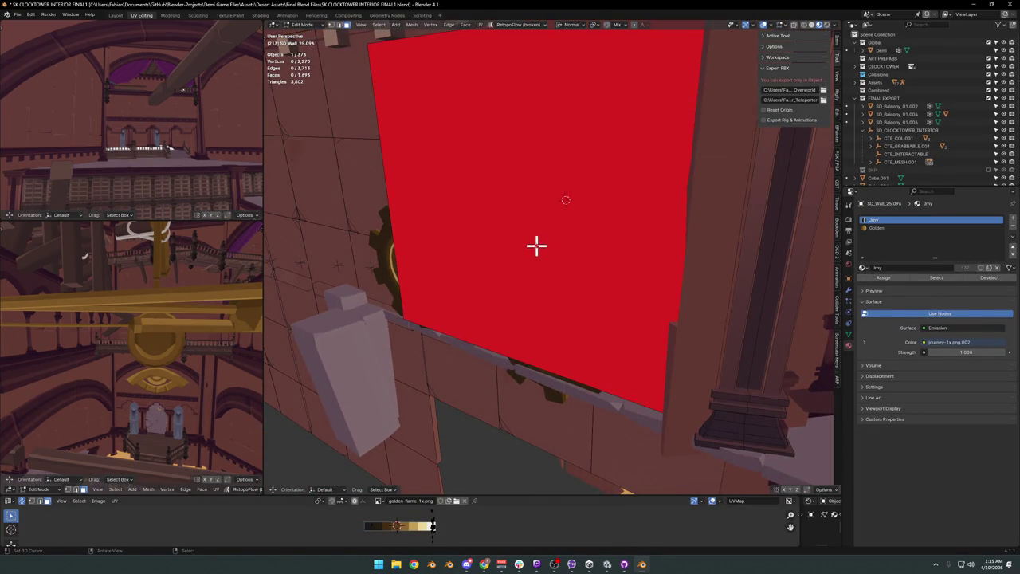
key(l)
middle_drag(614, 228, 485, 213)
key(shift+d)
right_click(581, 262)
key(p)
click(582, 266)
key(Tab)
Snap the new SD_Wall_25.001 panel to the 3D cursor near the gears.
middle_drag(574, 255, 587, 260)
click(587, 260)
key(g)
click(581, 244)
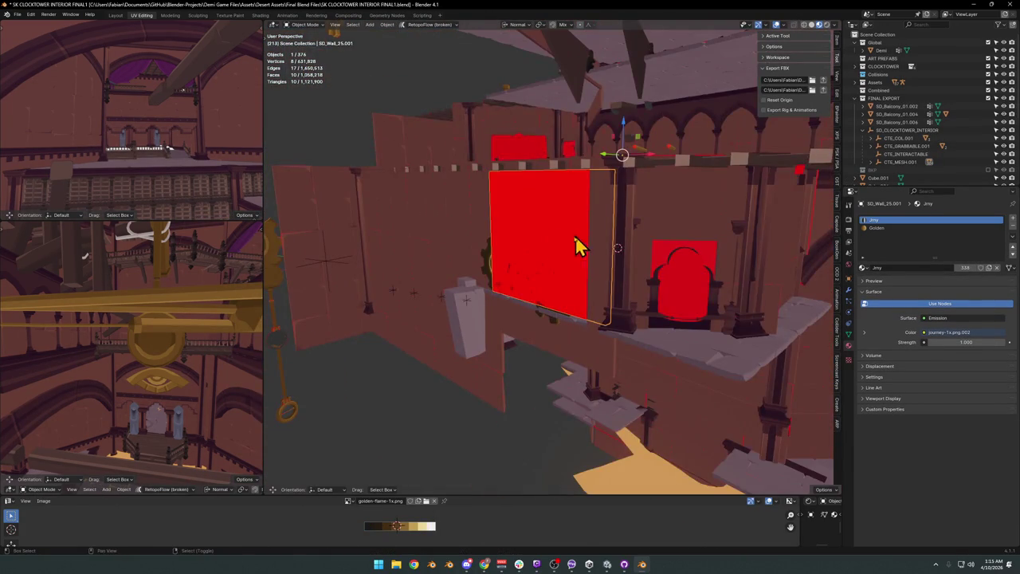
key(shift+grave)
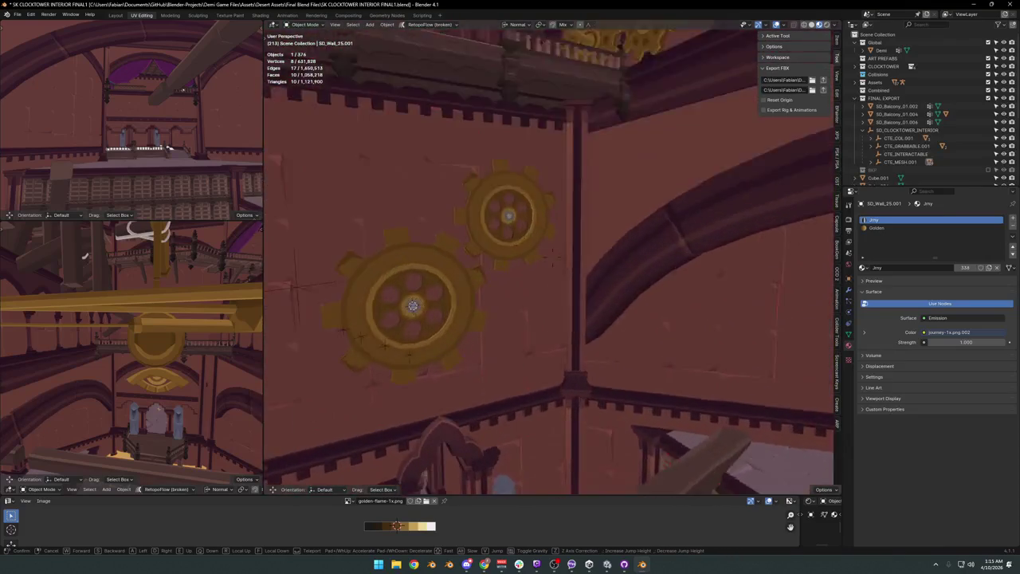
click(565, 245)
key(shift+s)
scroll(581, 267, down, 2)
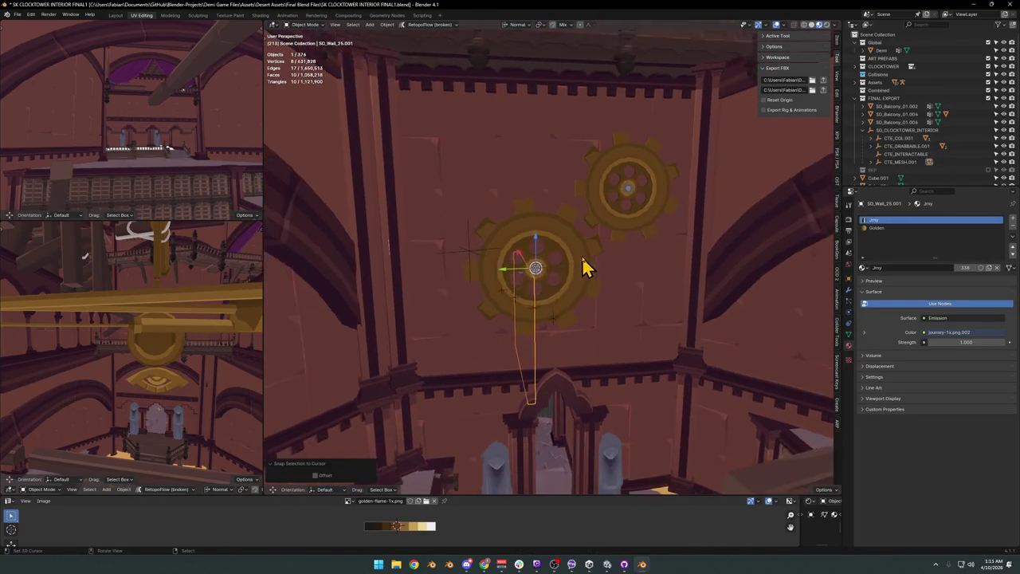
scroll(563, 282, up, 5)
middle_drag(563, 283, 635, 264)
Rotate the panel -90° around Z and set its origin to geometry.
key(r)
key(z)
key(z)
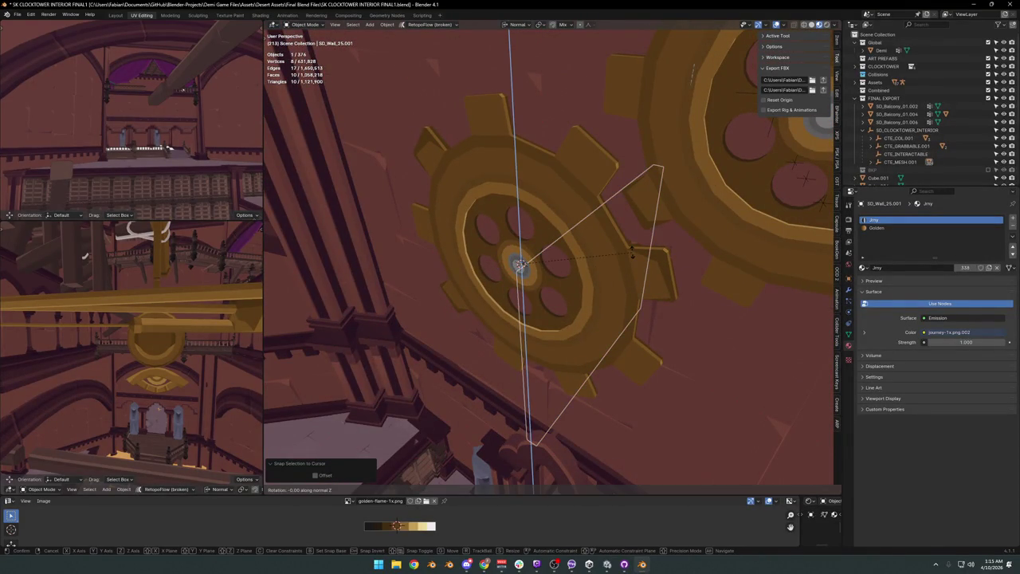
text(-9)
key(Return)
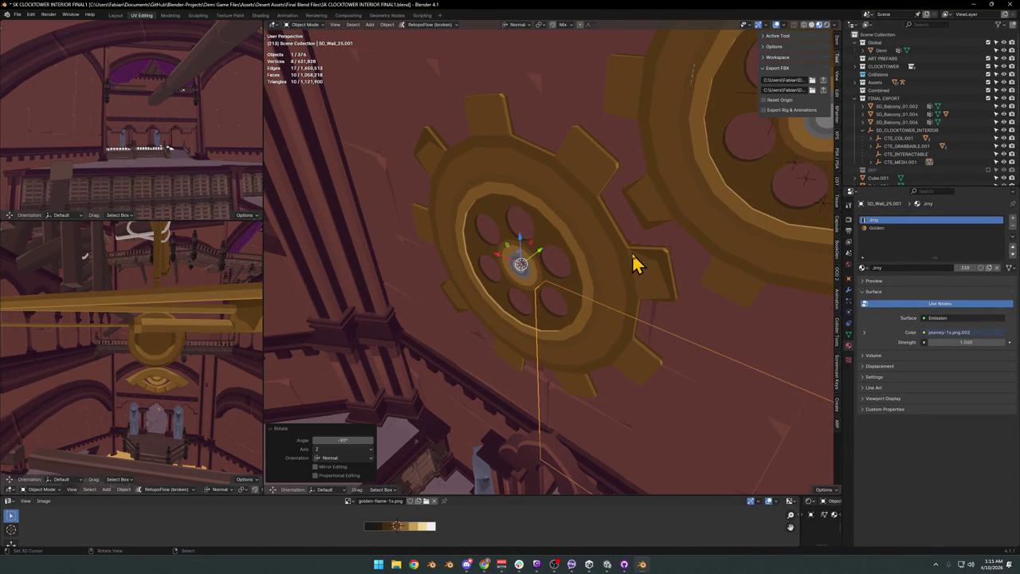
key(q)
click(591, 329)
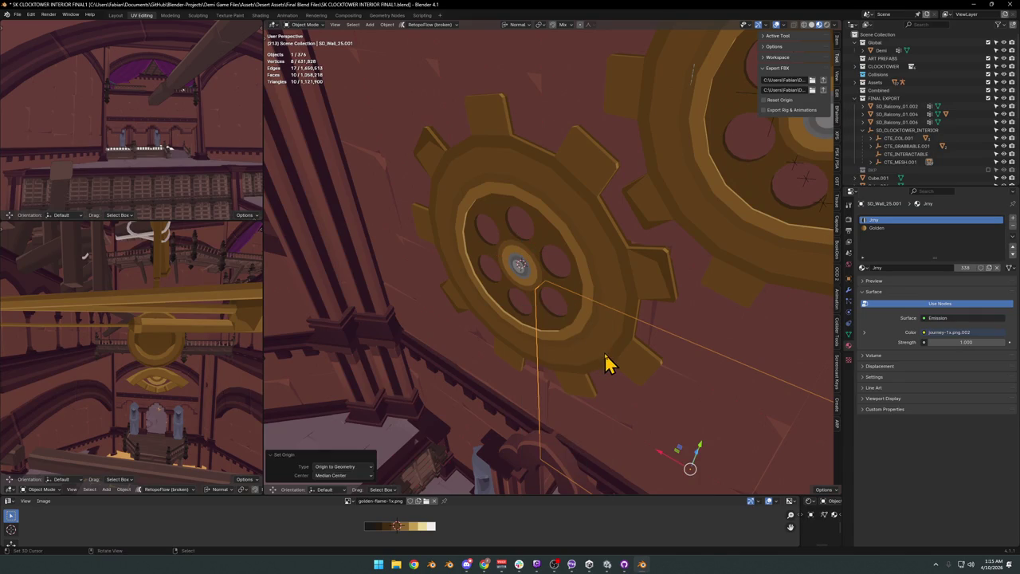
Push the panel 10.777 m back along Z and settle it behind the lower gear.
key(g)
key(x)
key(x)
key(z)
key(z)
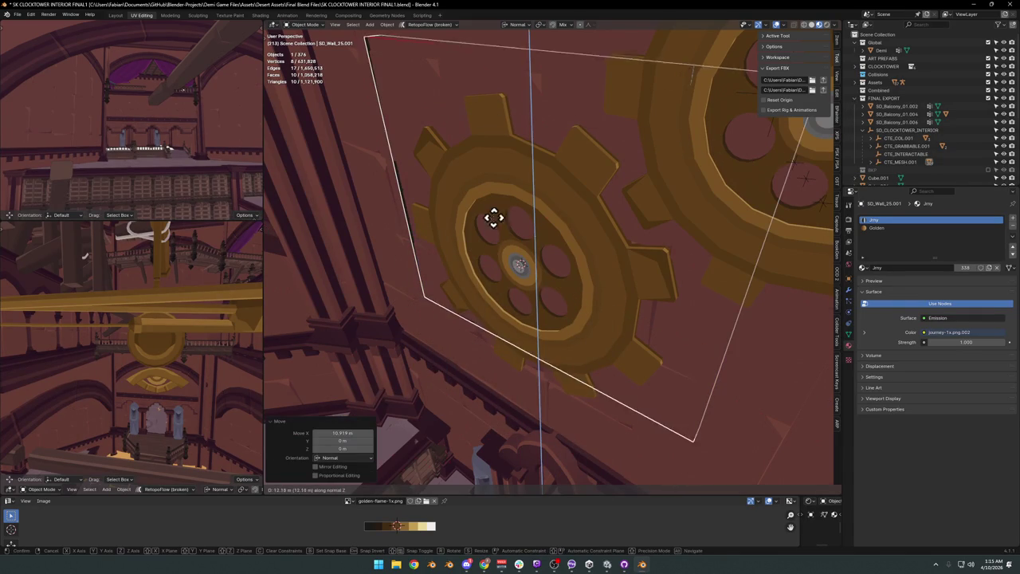
click(496, 243)
key(g)
key(y)
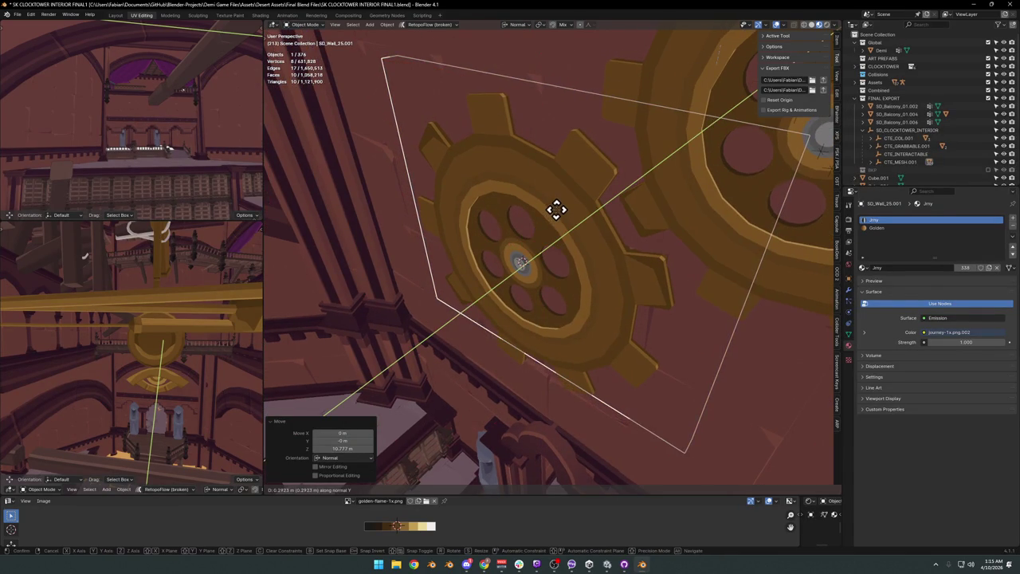
click(557, 209)
middle_drag(569, 235, 565, 208)
Select the floor-trim wall tiles and enter Edit Mode.
click(537, 123)
mouse_move(537, 123)
middle_down()
mouse_move(548, 214)
mouse_move(555, 205)
middle_up()
key(Tab)
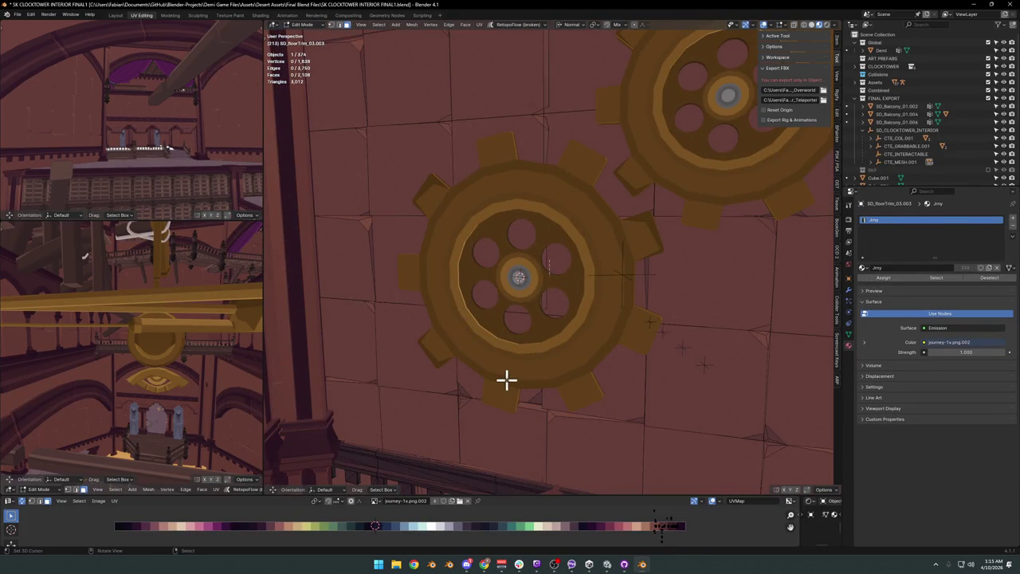
Select and hide the linked tile groups behind and above both gears to preview the opening.
key(l)
key(l)
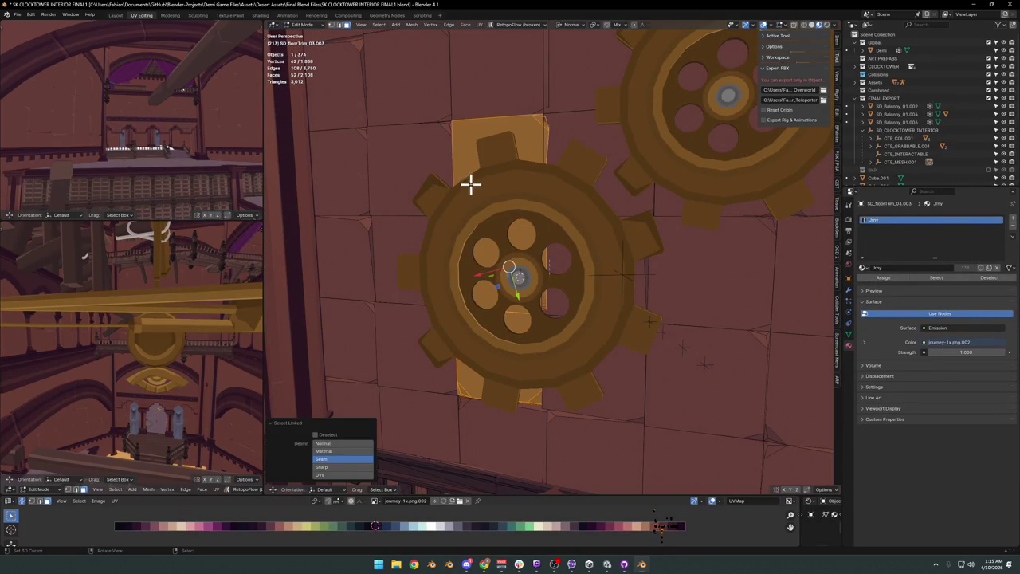
key(l)
key(h)
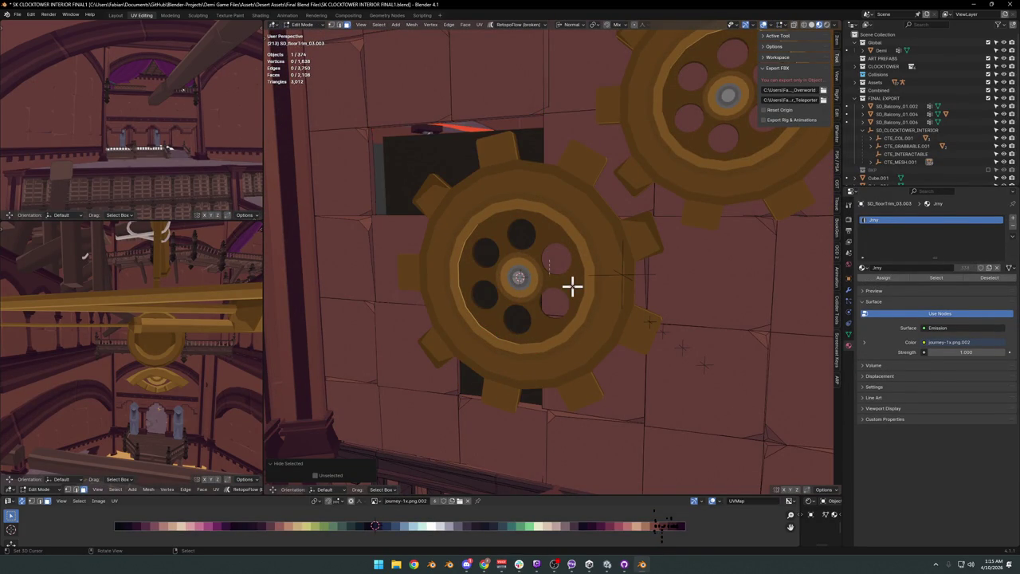
middle_drag(582, 280, 579, 278)
key(l)
key(h)
key(l)
key(h)
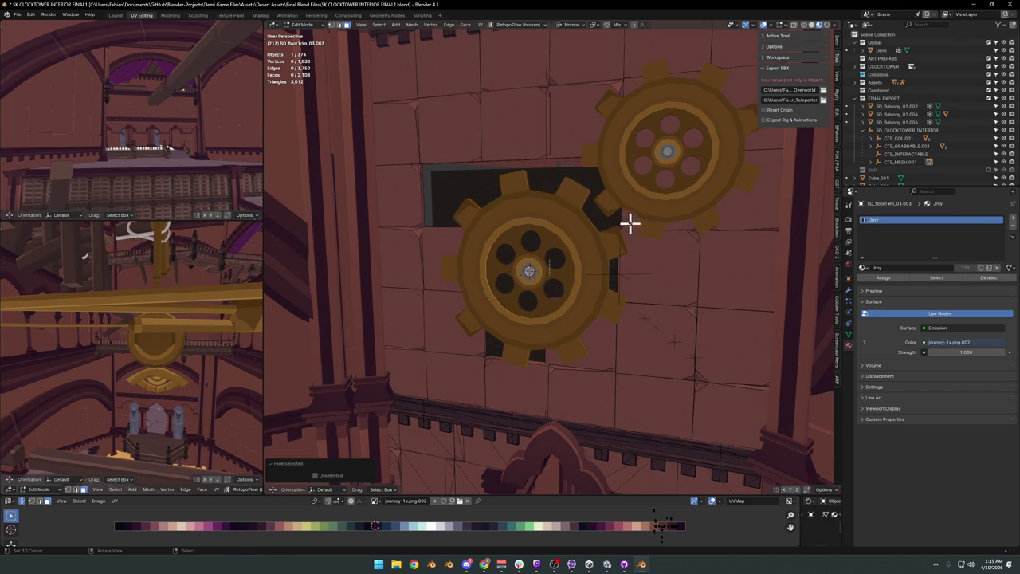
key(l)
key(h)
key(l)
key(h)
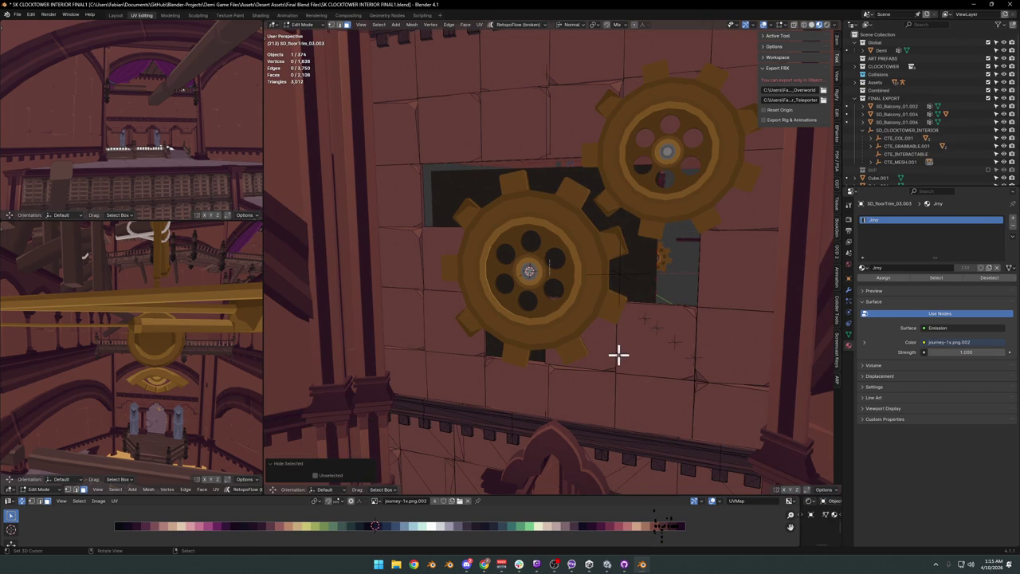
mouse_move(626, 300)
middle_down()
mouse_move(578, 246)
mouse_move(601, 250)
middle_up()
key(l)
key(h)
Reveal the hidden tiles as a selection and delete those faces.
key(alt+h)
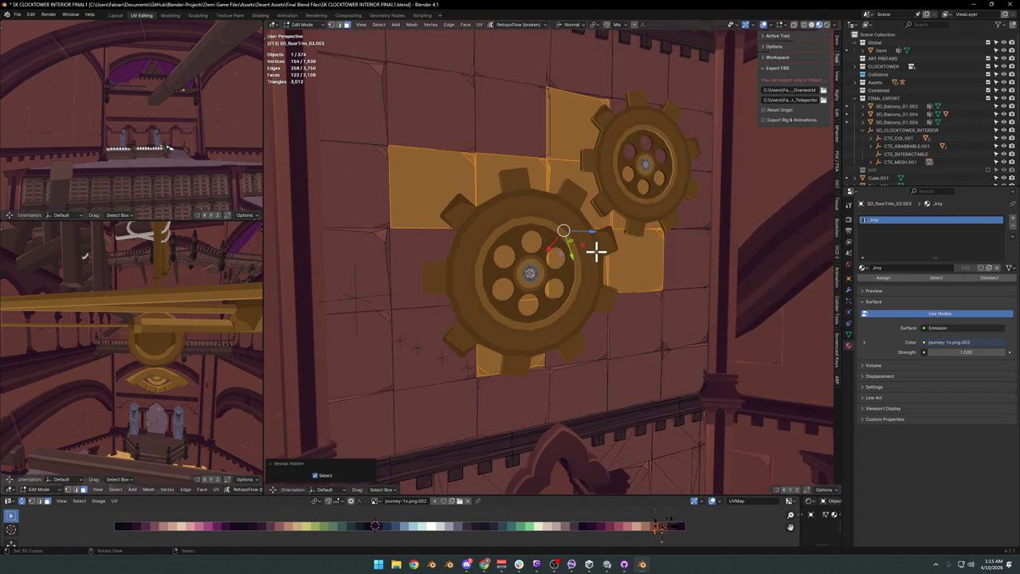
key(x)
click(588, 271)
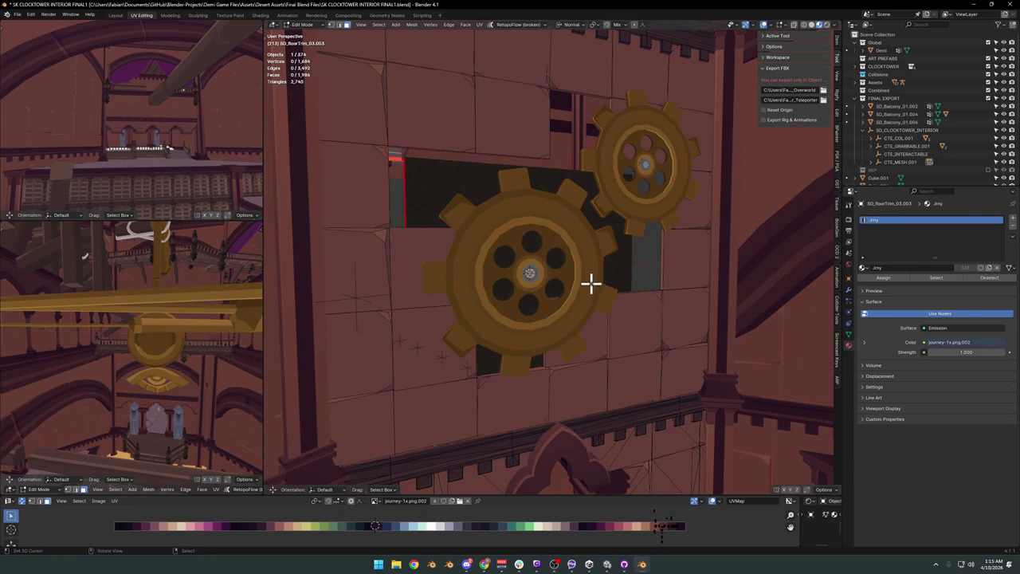
Scale the backing panel SD_Wall_25.001 to 1.622, excluding the Y axis.
key(Tab)
click(620, 262)
click(619, 261)
key(s)
key(shift+y)
click(674, 264)
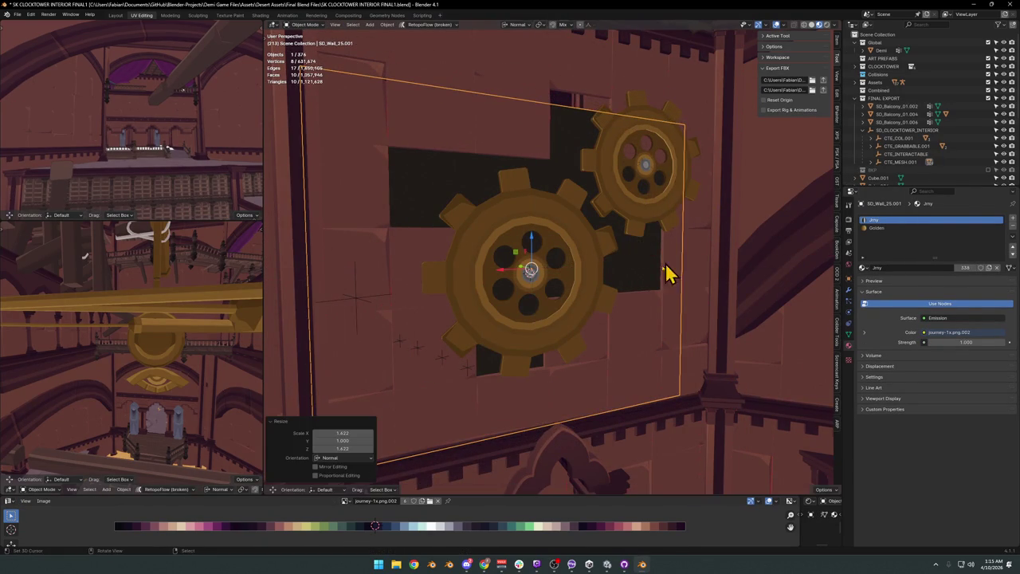
Raise the backing wall panel 3.58 m along Z and deselect it.
key(z)
click(633, 247)
mouse_move(632, 247)
middle_down()
mouse_move(602, 273)
mouse_move(608, 228)
middle_up()
key(alt+a)
Move both selected gears together along Z to a new depth behind the opening.
scroll(590, 255, up, 3)
click(608, 228)
shift+click(662, 210)
middle_drag(662, 209, 658, 237)
key(g)
key(z)
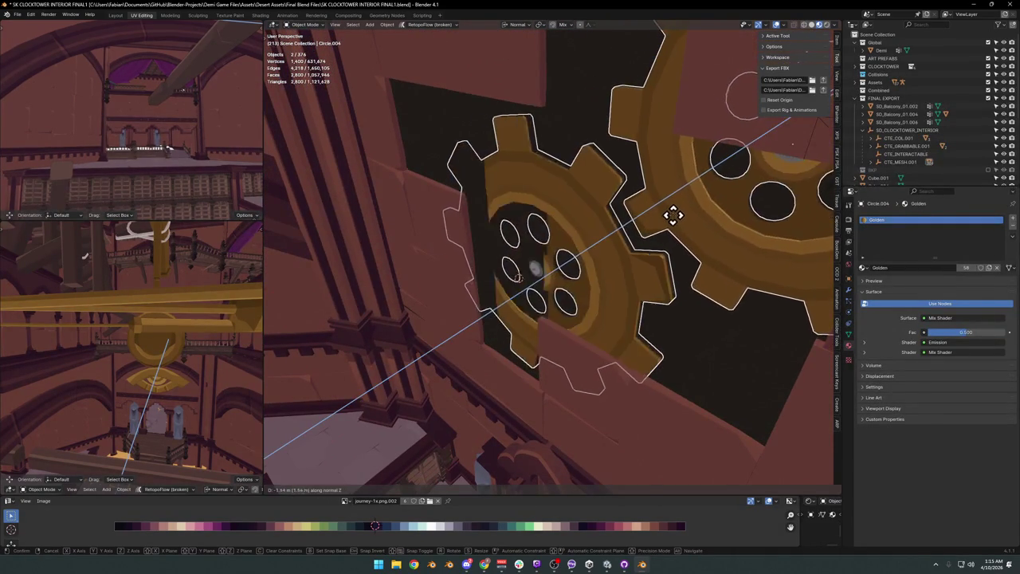
click(669, 217)
middle_drag(672, 228, 706, 216)
scroll(667, 218, down, 2)
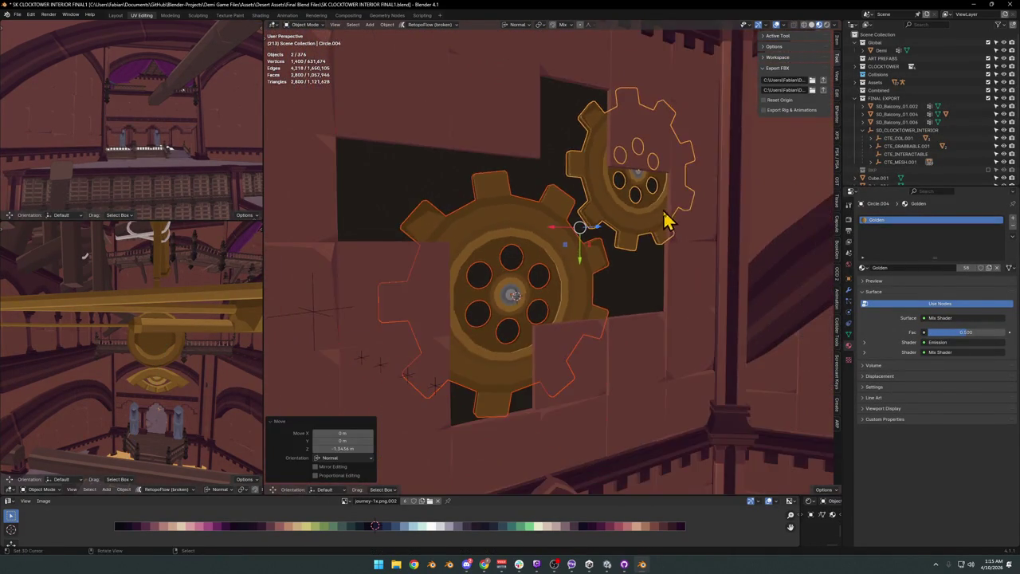
scroll(644, 227, up, 2)
click(626, 258)
Try a duplicate of the upper-right gear slid left along X, then discard it.
mouse_move(627, 257)
middle_down()
mouse_move(656, 228)
mouse_move(664, 237)
middle_up()
click(656, 228)
key(shift+d)
key(x)
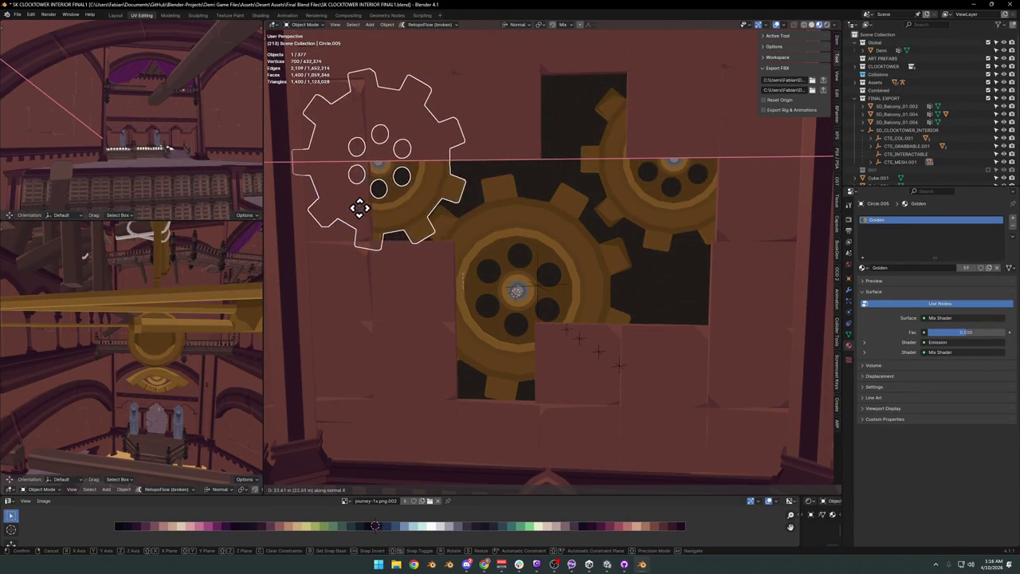
click(400, 209)
key(g)
key(y)
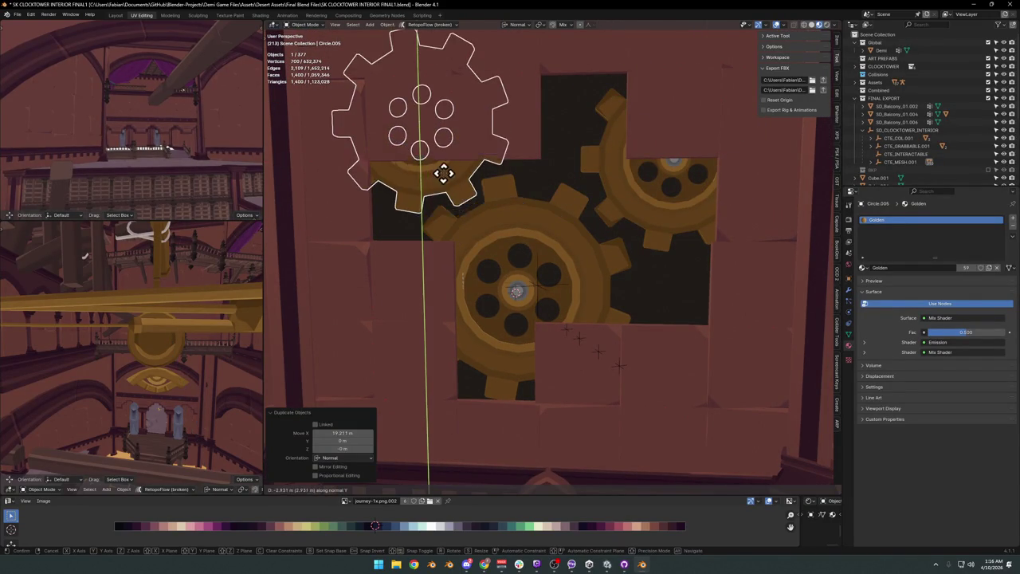
click(448, 178)
key(alt+a)
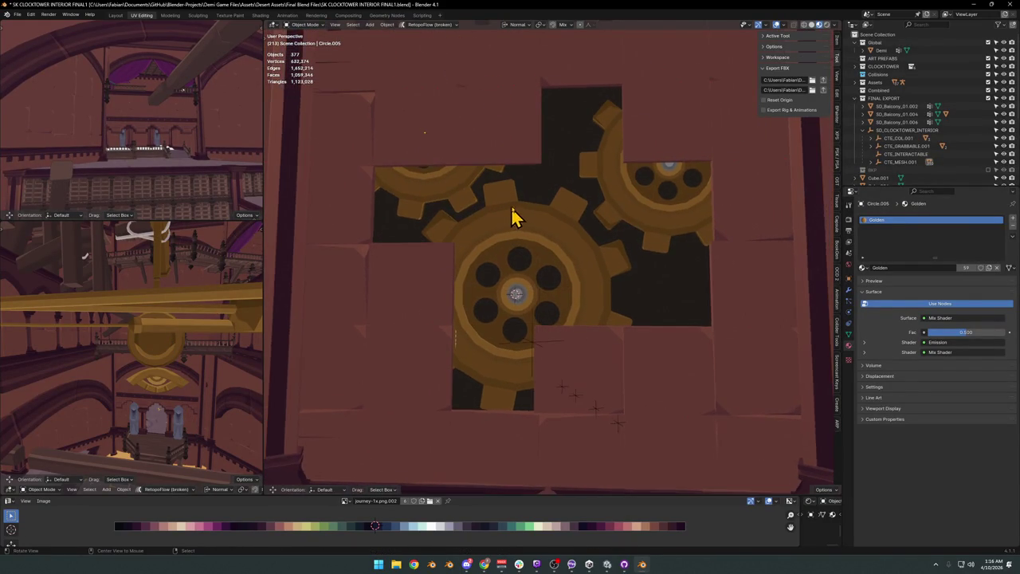
scroll(626, 236, down, 2)
Enlarge the upper-right gear without changing its thickness and move it along Y into the recess.
click(626, 237)
key(s)
key(shift+z)
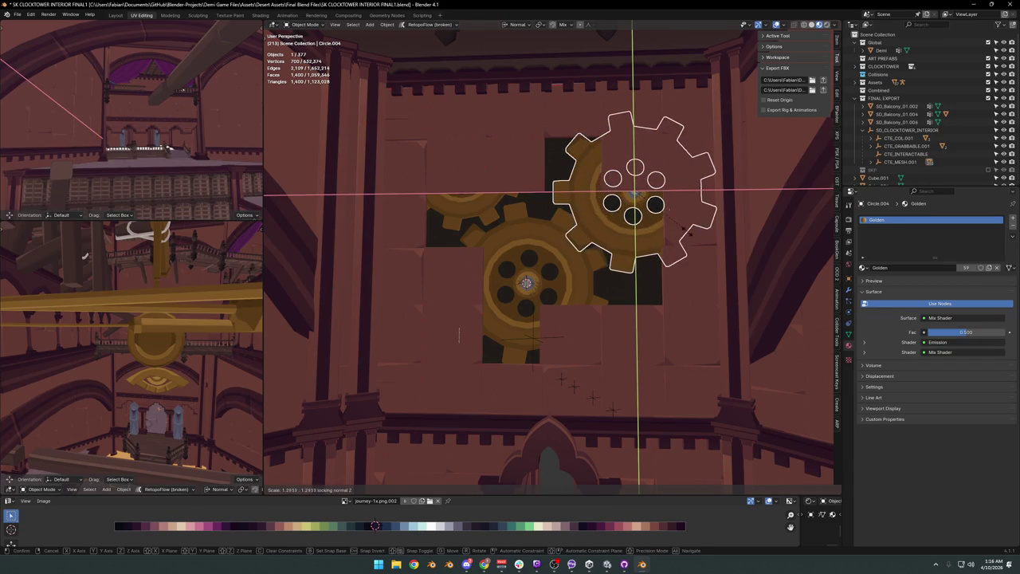
click(665, 231)
key(g)
click(688, 239)
key(g)
key(y)
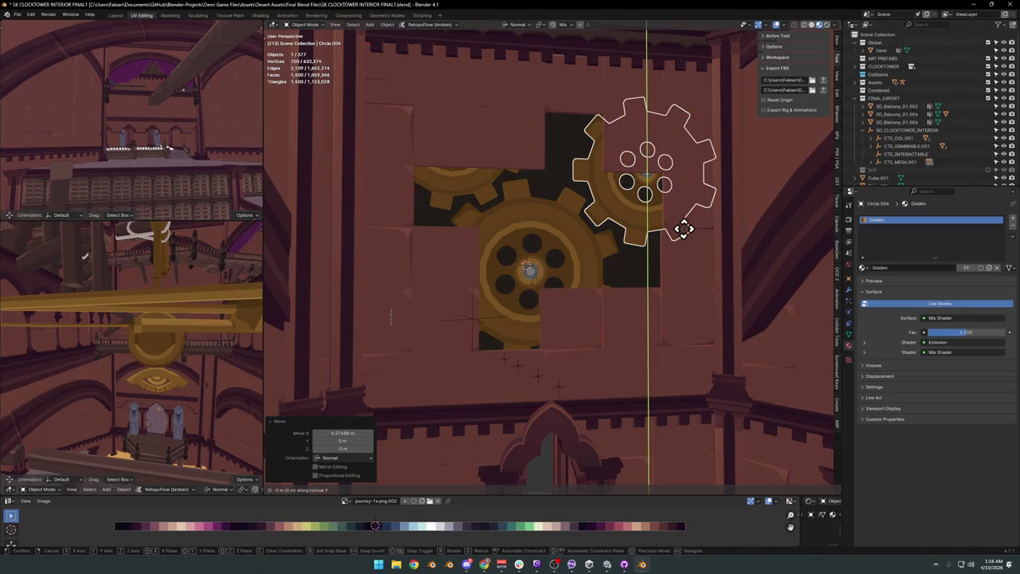
click(599, 216)
key(alt+a)
mouse_move(599, 216)
middle_down()
mouse_move(598, 250)
mouse_move(569, 246)
mouse_move(547, 267)
mouse_move(569, 232)
mouse_move(580, 253)
mouse_move(610, 223)
mouse_move(572, 212)
mouse_move(601, 205)
mouse_move(582, 205)
mouse_move(540, 212)
mouse_move(509, 254)
mouse_move(569, 210)
mouse_move(581, 228)
mouse_move(602, 226)
middle_up()
scroll(610, 224, up, 2)
scroll(509, 253, down, 2)
key(shift+grave)
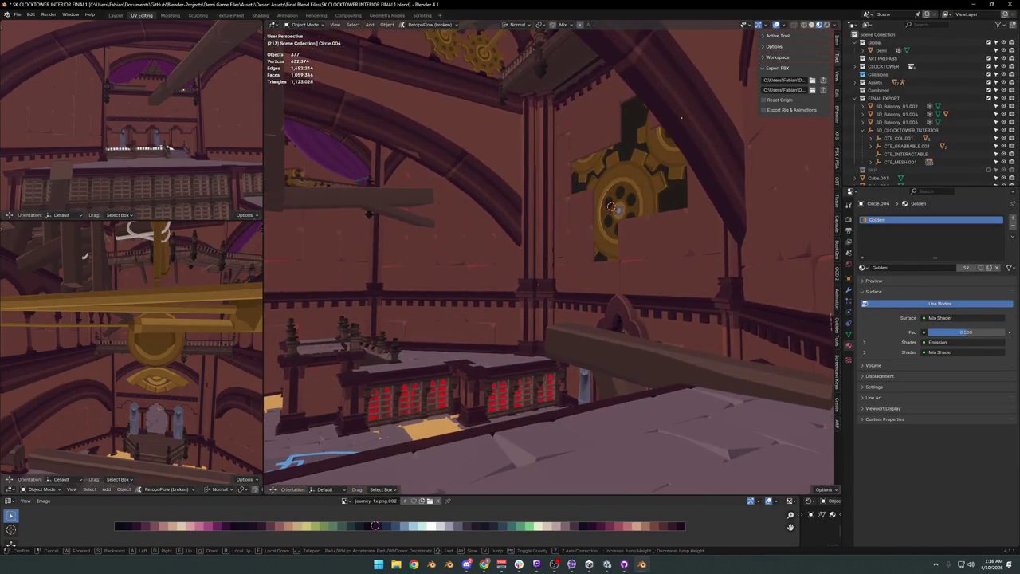
key(w)
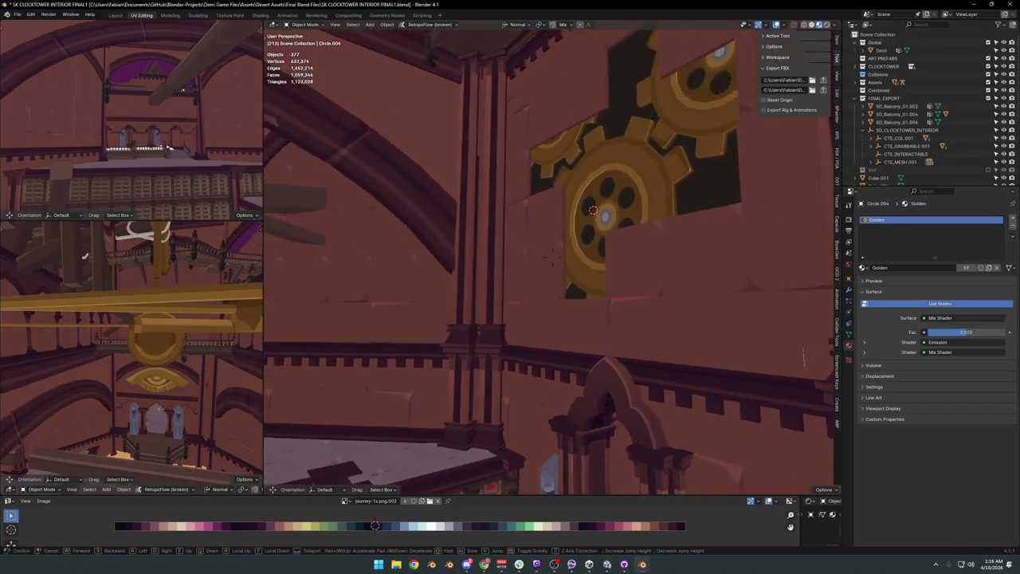
key(w)
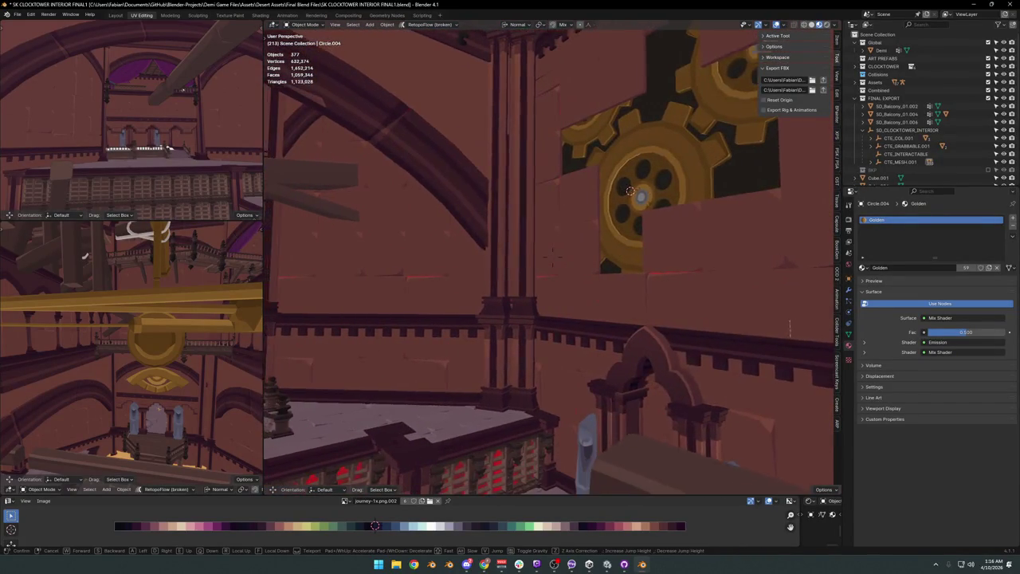
click(585, 233)
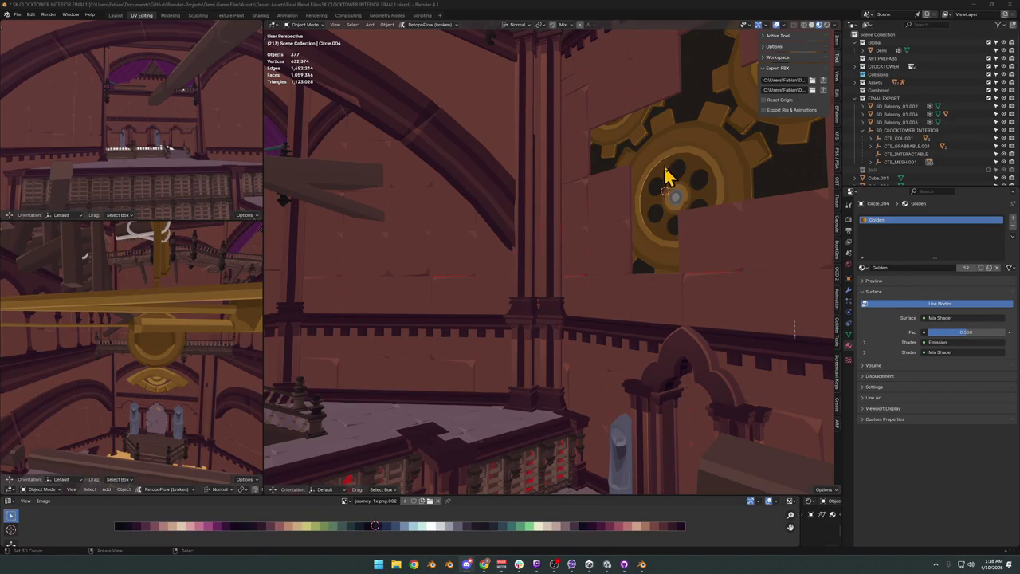
Walk through the scene past the beam to view the gears and arches.
key(shift+grave)
key(w)
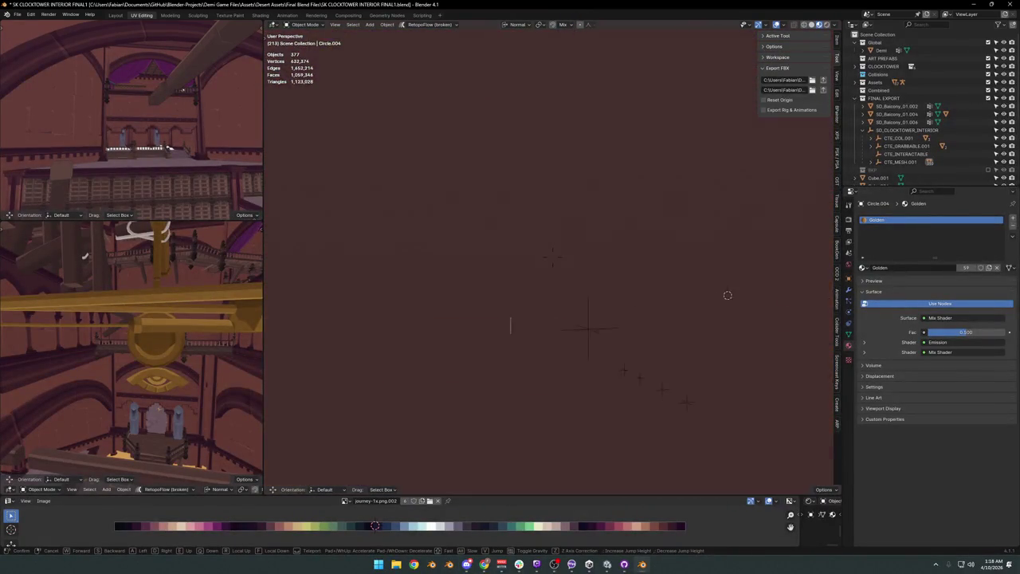
key(d)
key(w)
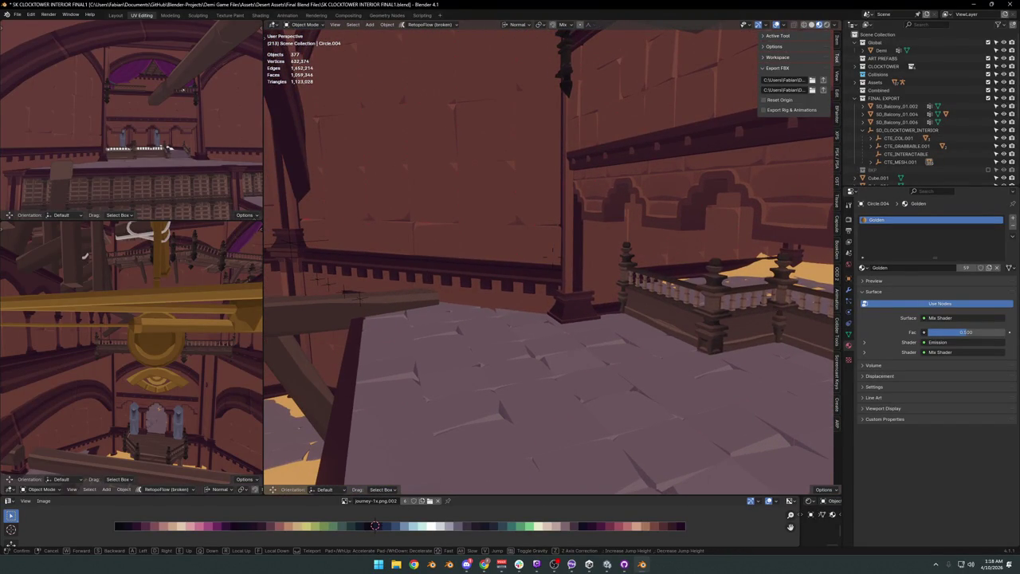
click(614, 197)
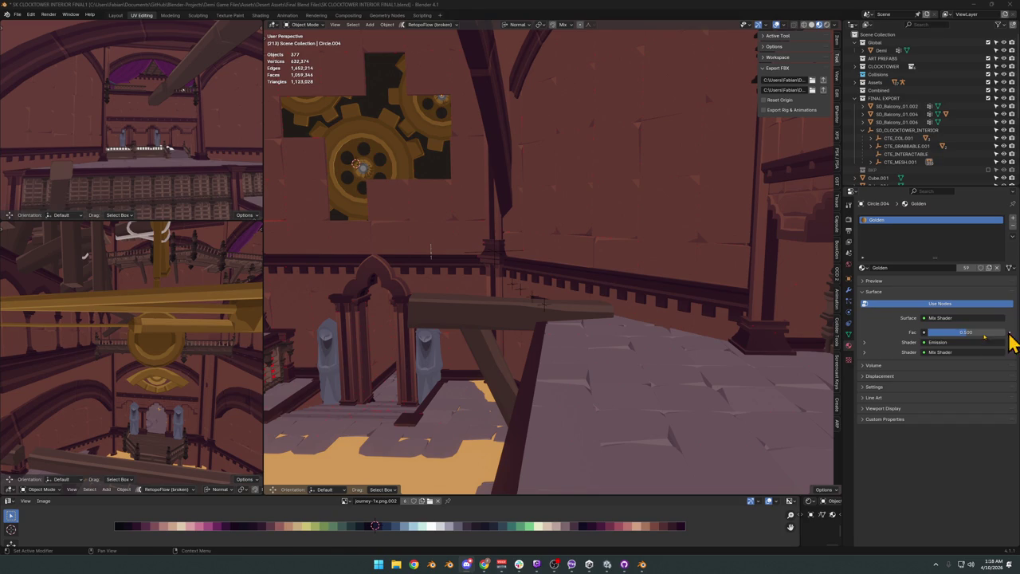
key(shift+grave)
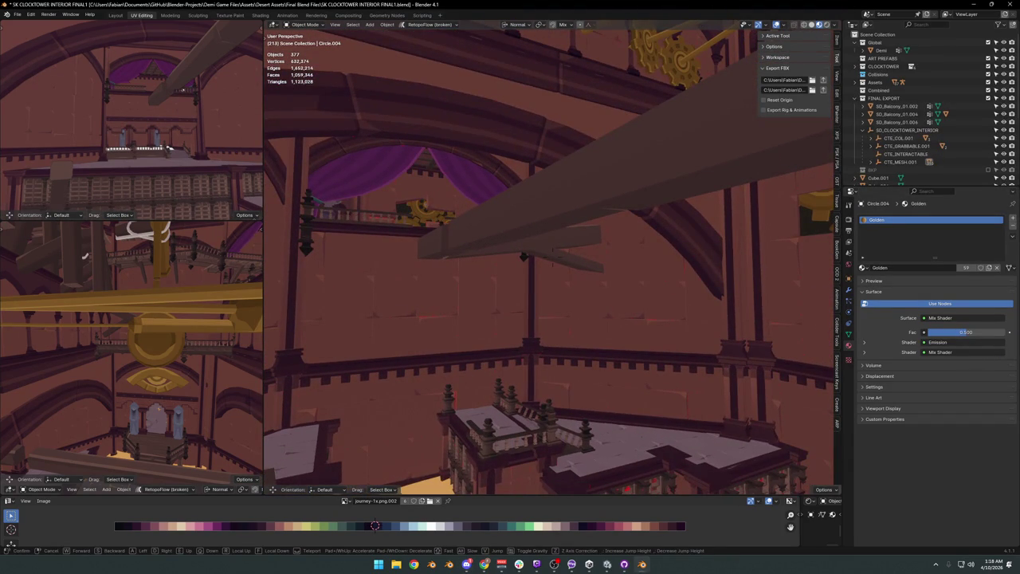
click(608, 296)
Save the blend file and settle on a view looking up at the gear opening.
key(ctrl+s)
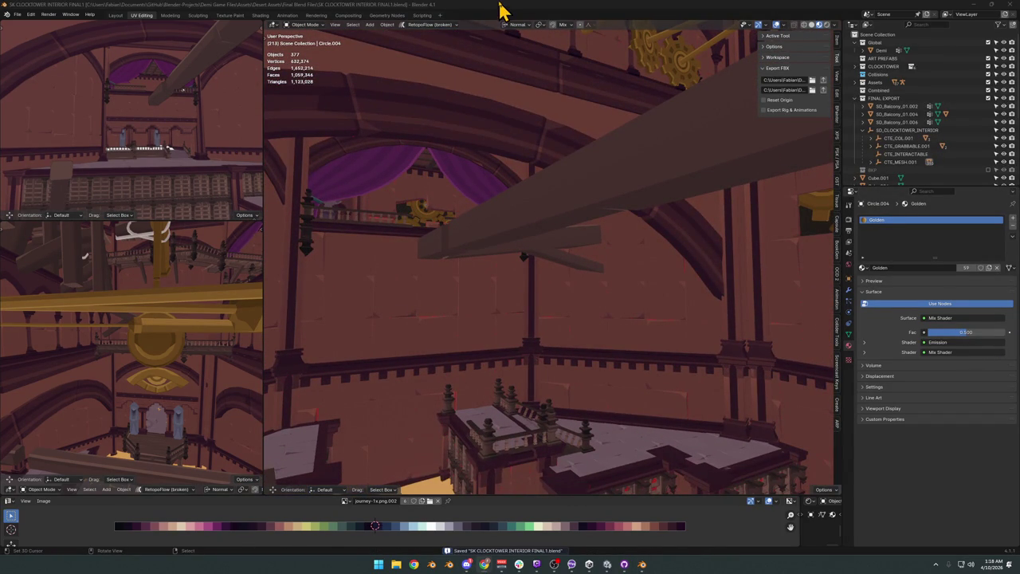
key(shift+grave)
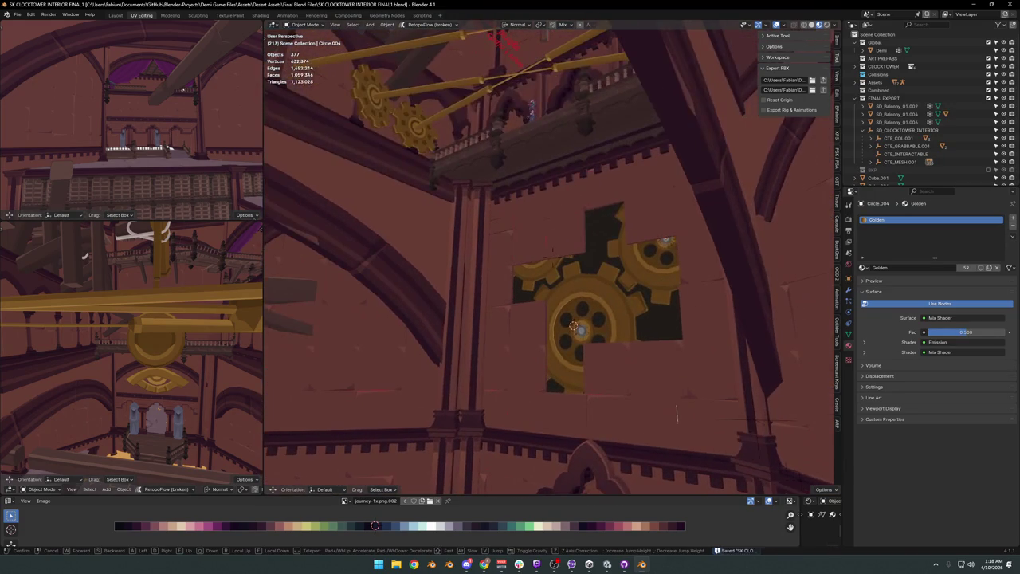
click(478, 195)
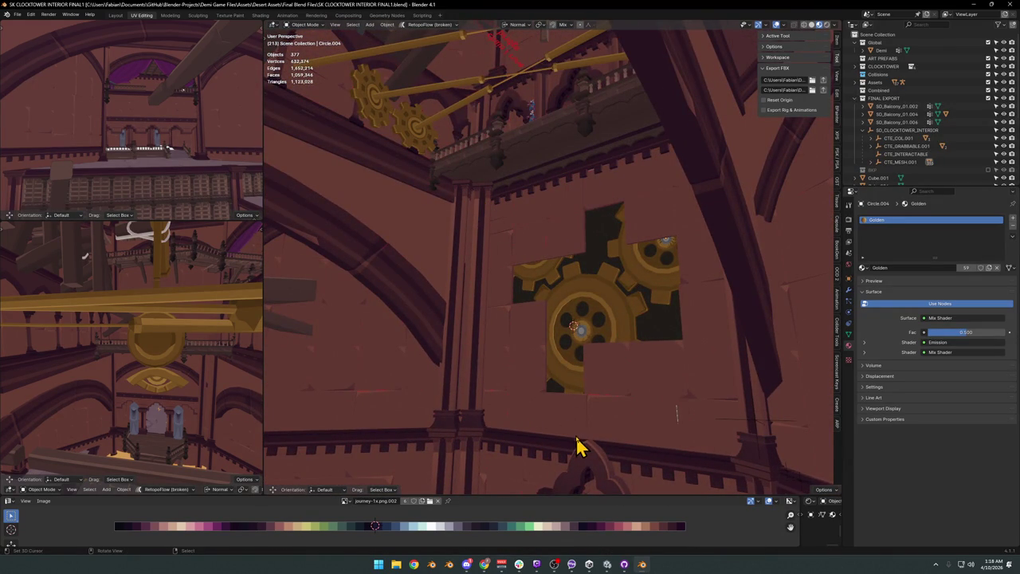
Add a 20-vertex cylinder at the main gear's centre and frame it.
key(shift+a)
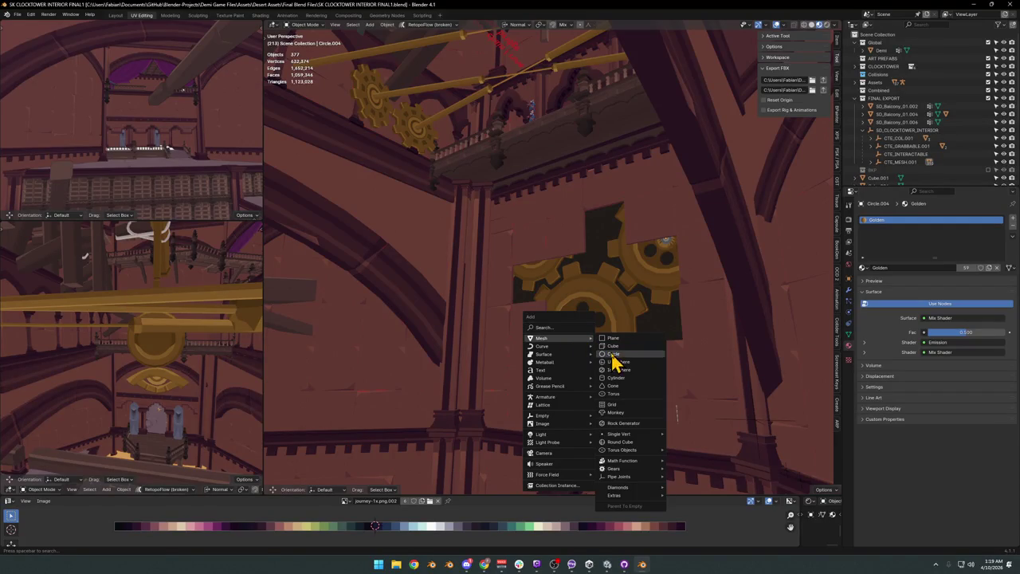
mouse_move(542, 338)
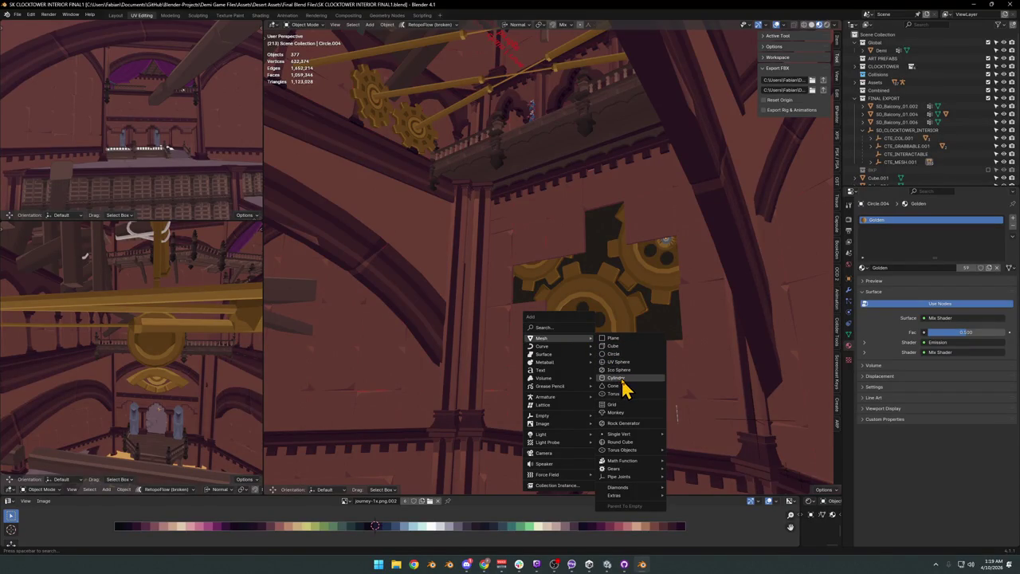
click(622, 379)
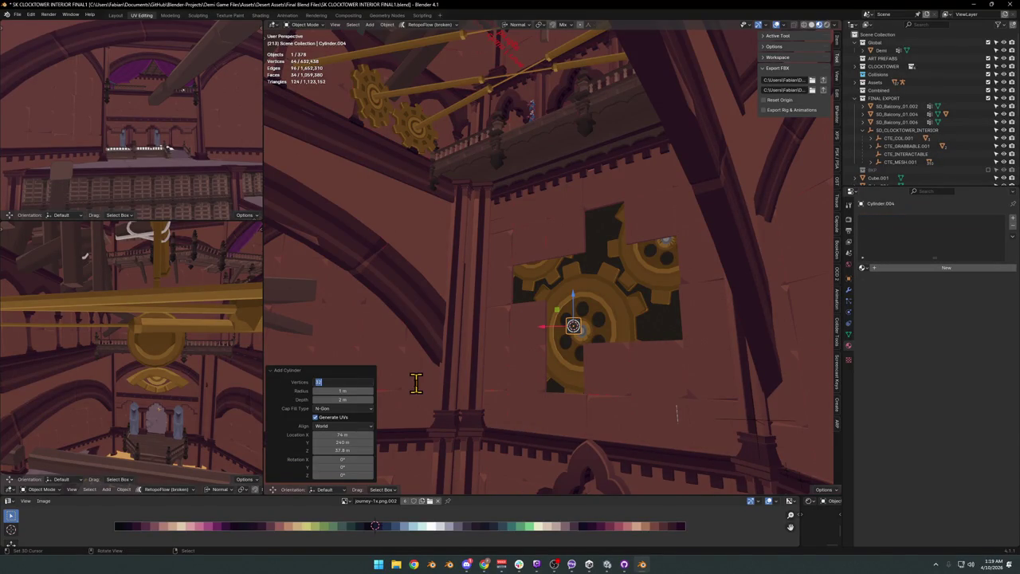
text(20)
key(Return)
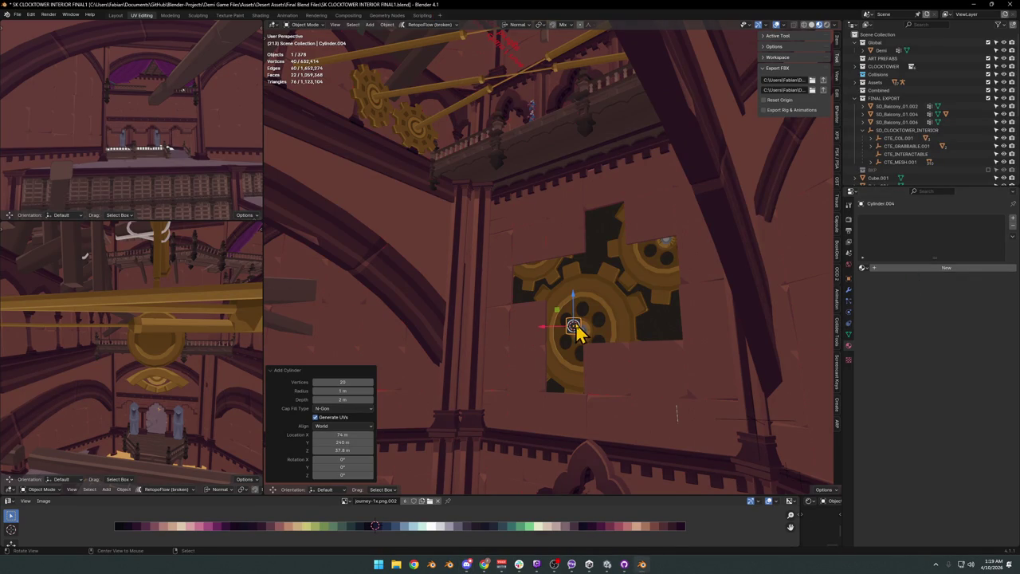
key(KP_Decimal)
scroll(530, 275, down, 1)
scroll(558, 274, down, 1)
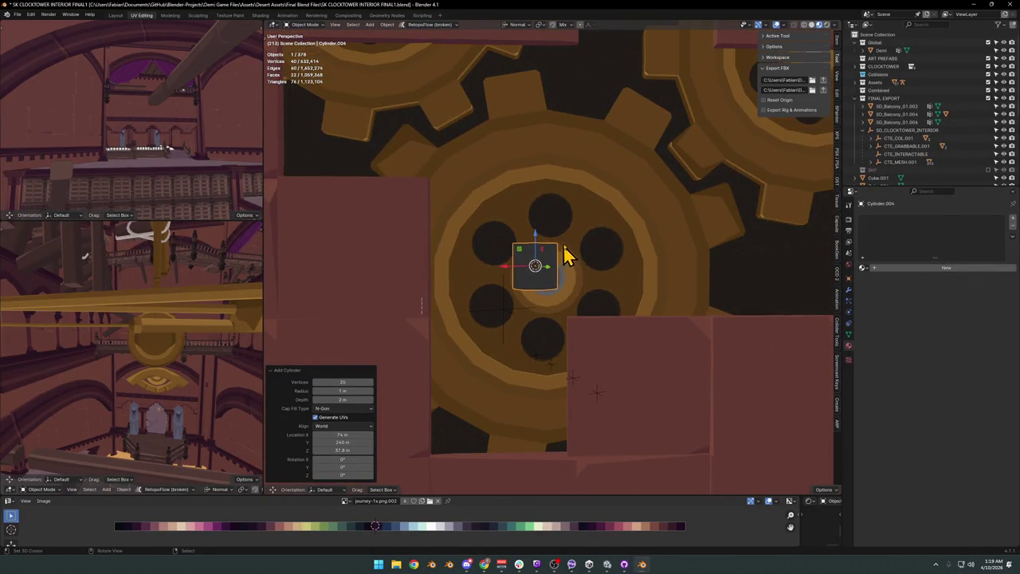
Enlarge the cylinder, stretch it along Z into a long rod, and raise it slightly.
key(s)
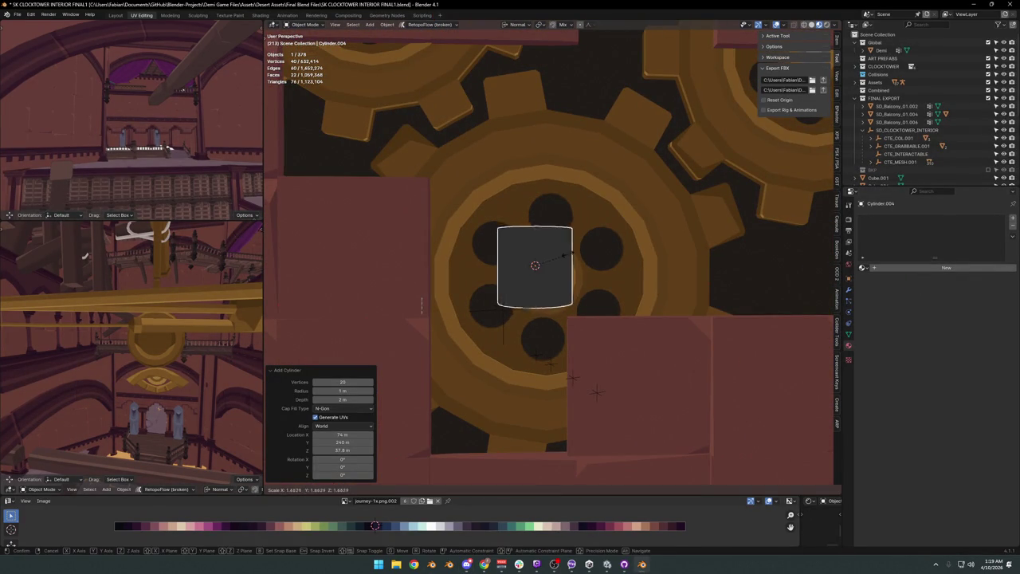
click(566, 266)
key(s)
key(z)
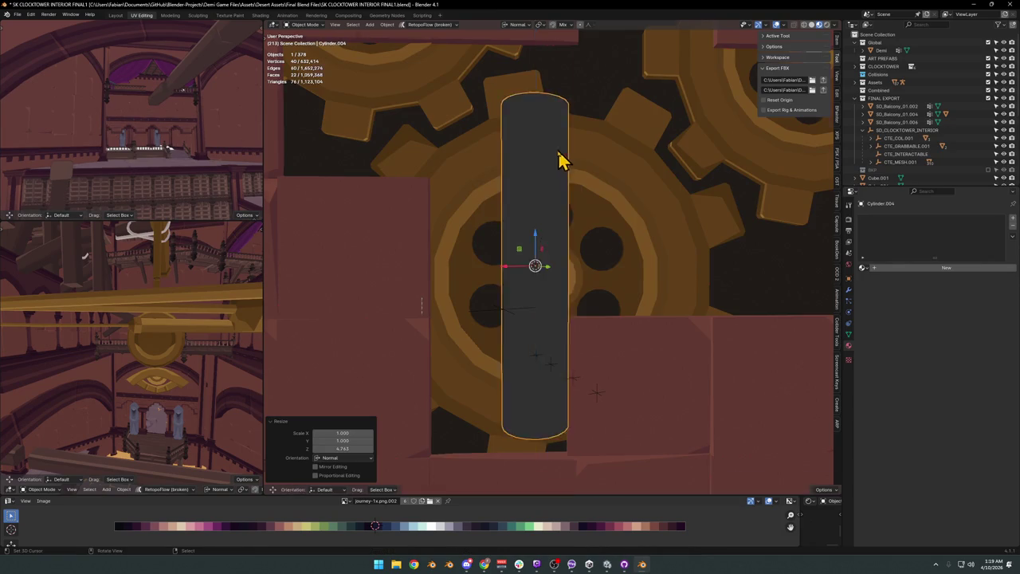
click(563, 154)
scroll(562, 215, down, 4)
scroll(562, 223, up, 2)
key(g)
key(z)
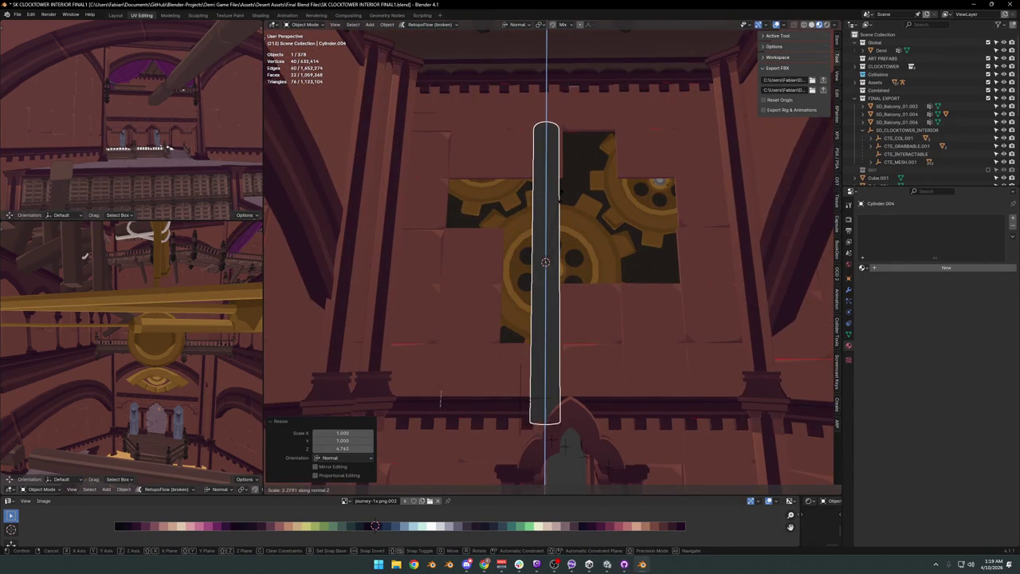
click(567, 188)
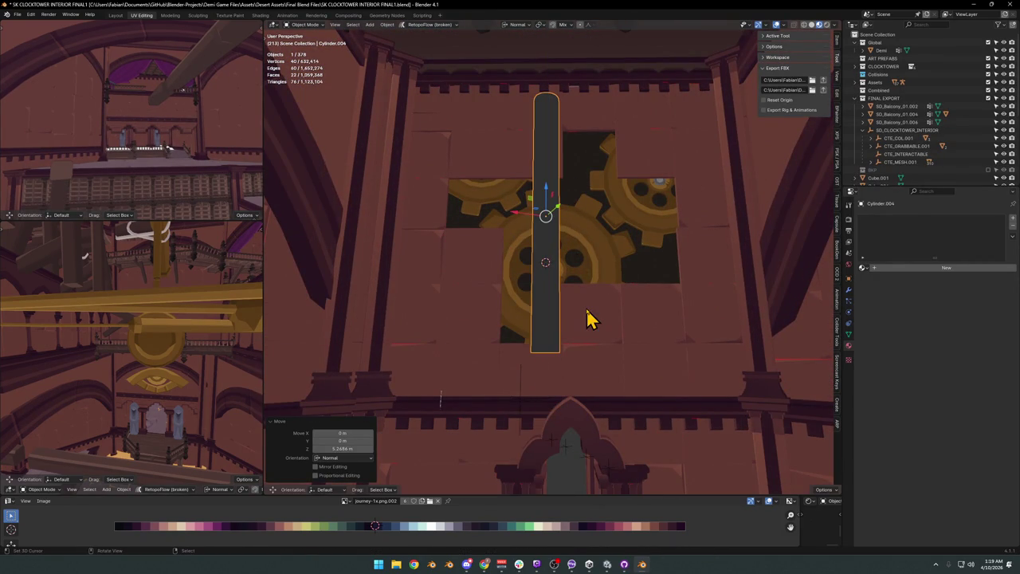
Shift the rod sideways along X and slightly along Y in front of the gears.
click(587, 313)
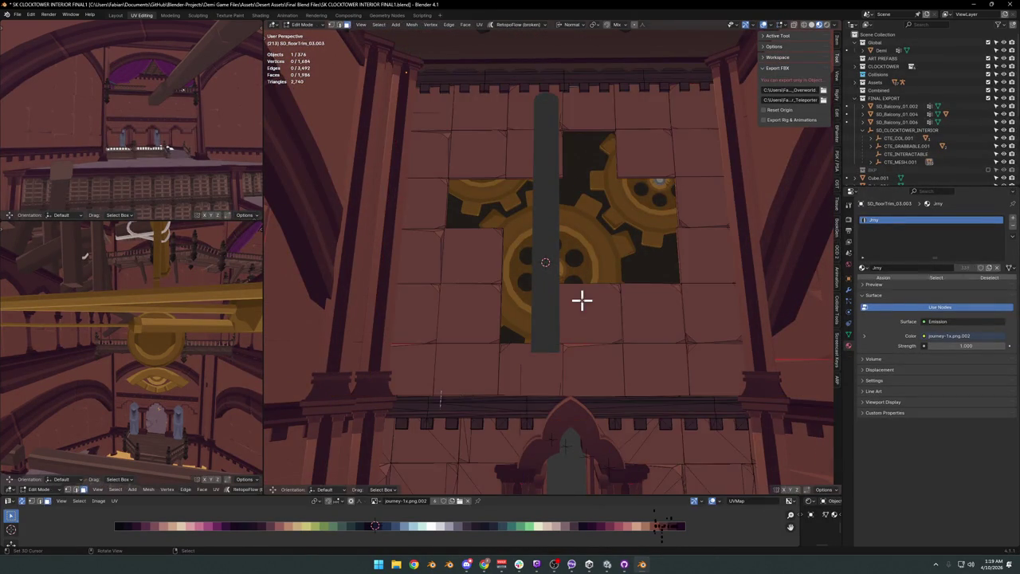
click(560, 266)
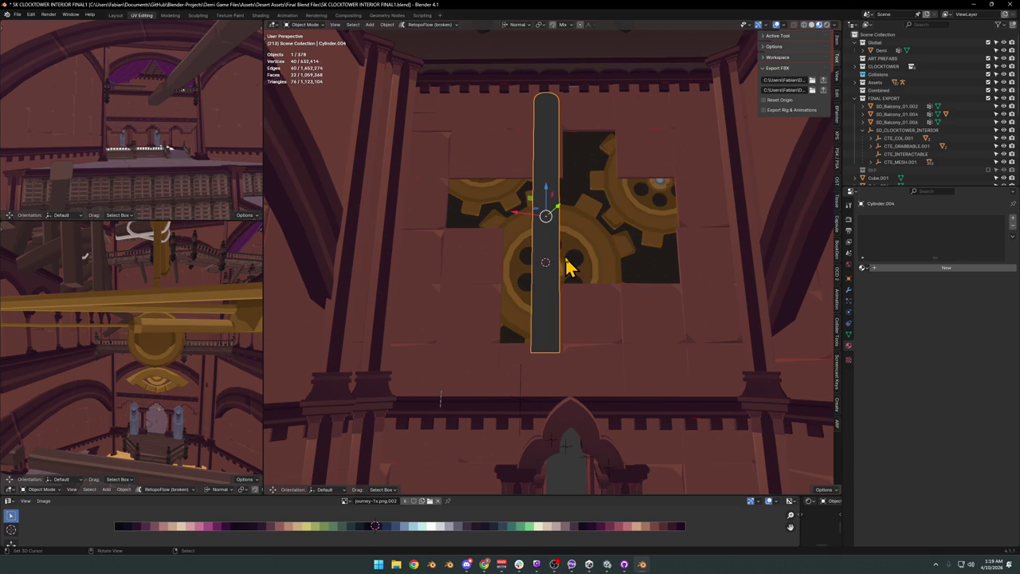
key(g)
key(x)
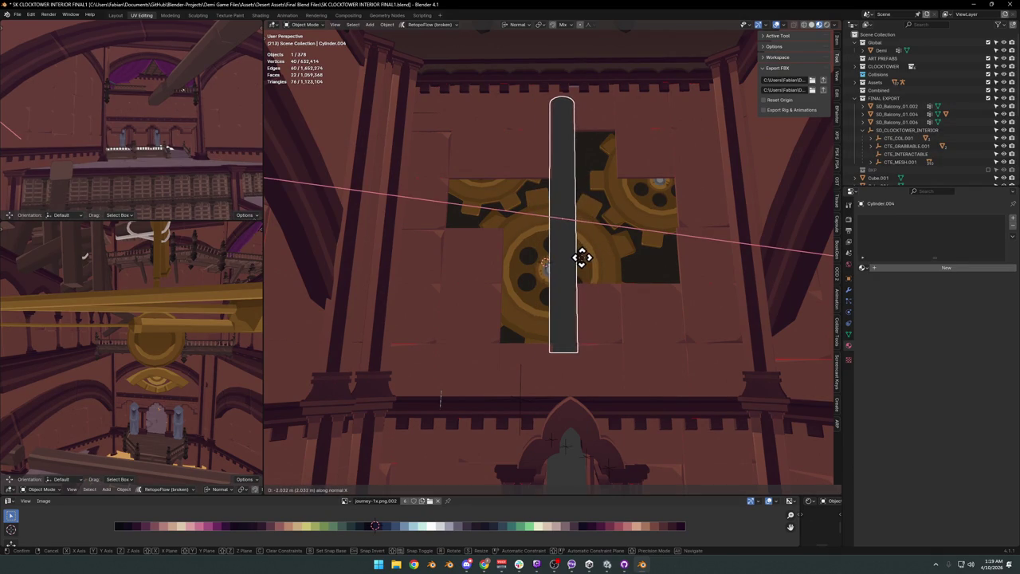
click(582, 256)
key(g)
key(y)
click(584, 215)
Scale the beam along Z to 1.075.
key(s)
key(z)
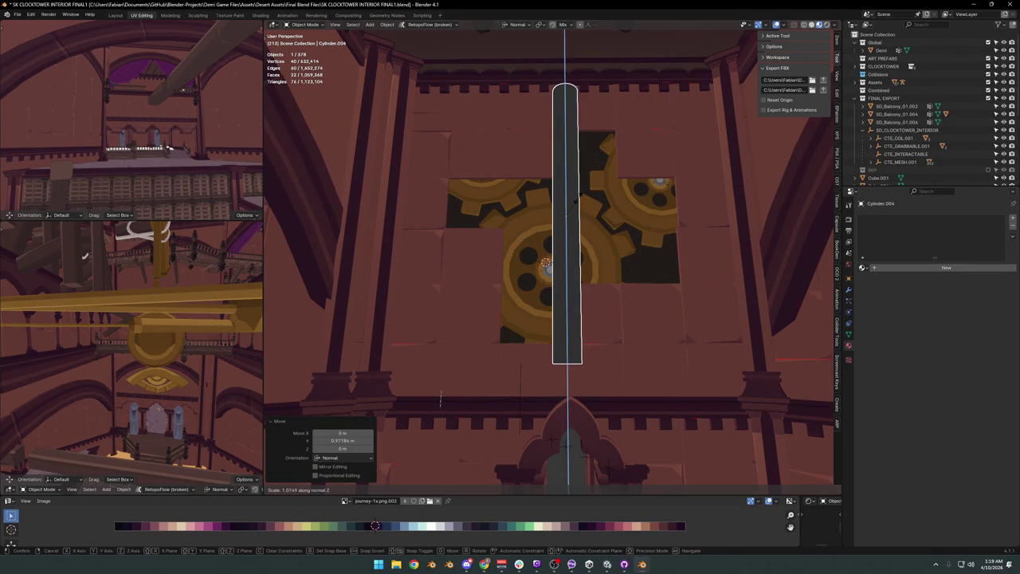
click(579, 209)
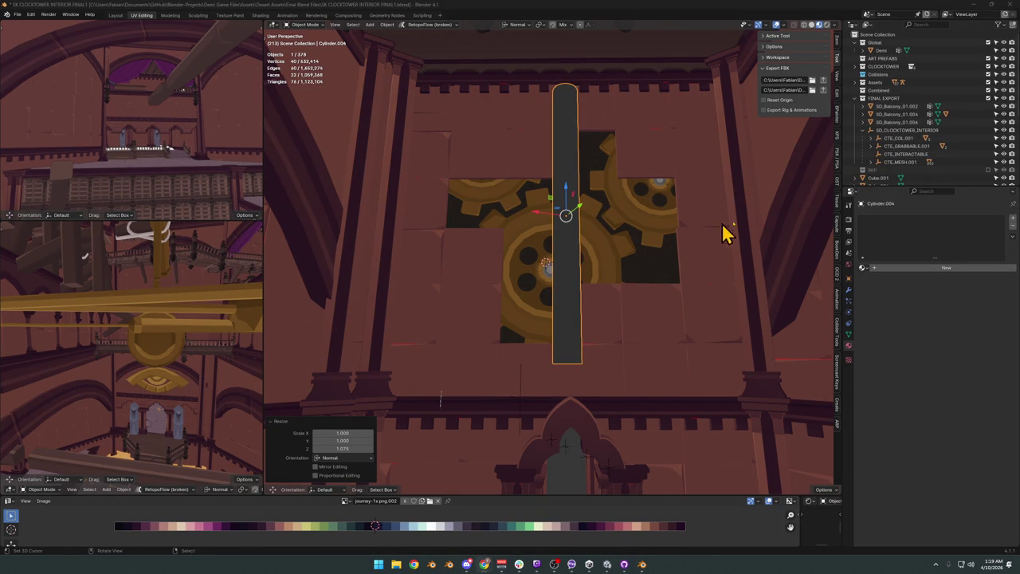
scroll(539, 246, up, 2)
scroll(592, 234, up, 2)
scroll(588, 250, up, 3)
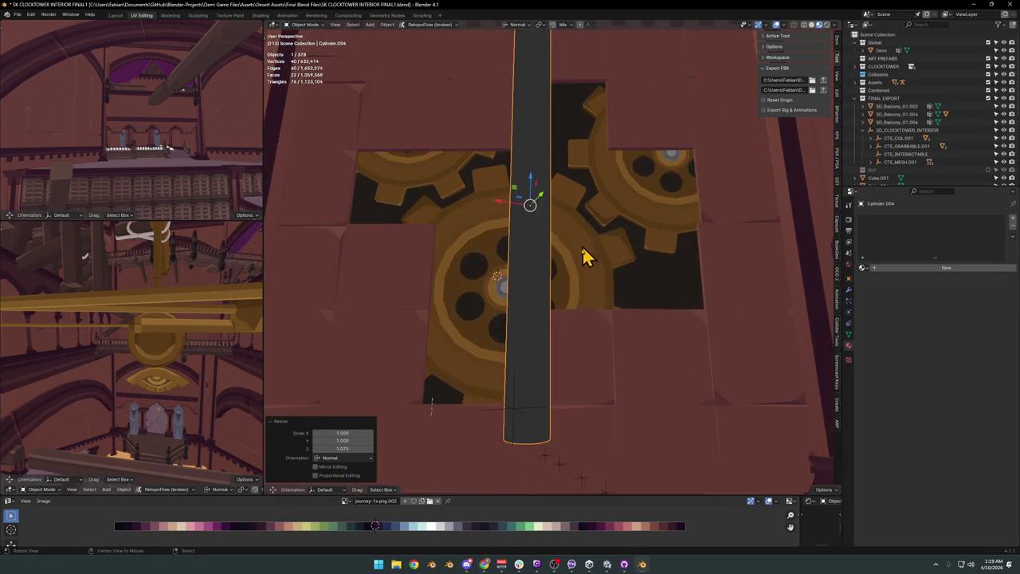
middle_drag(587, 250, 560, 314)
mouse_move(523, 359)
middle_down()
mouse_move(587, 254)
mouse_move(562, 239)
middle_up()
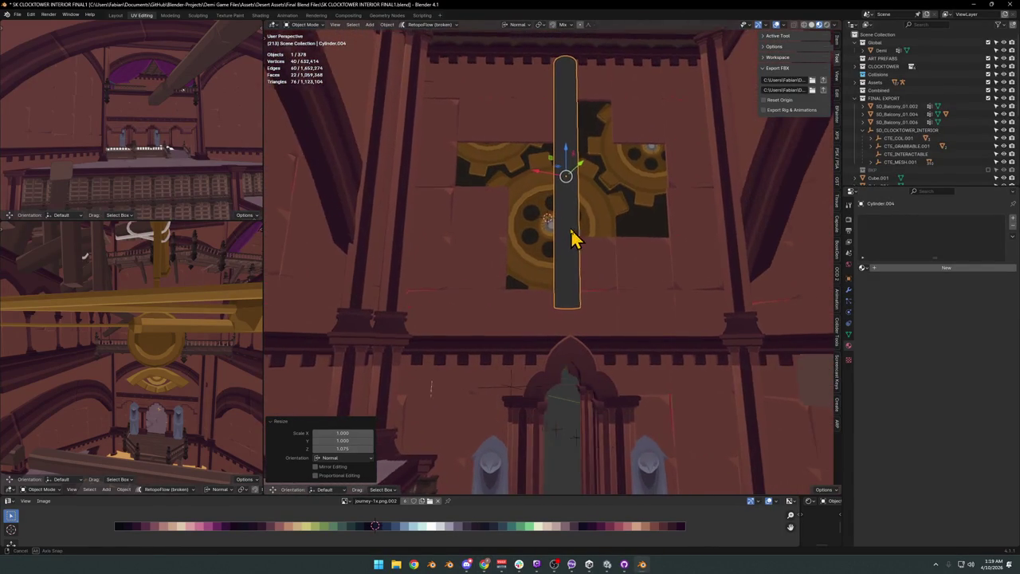
key(ctrl+s)
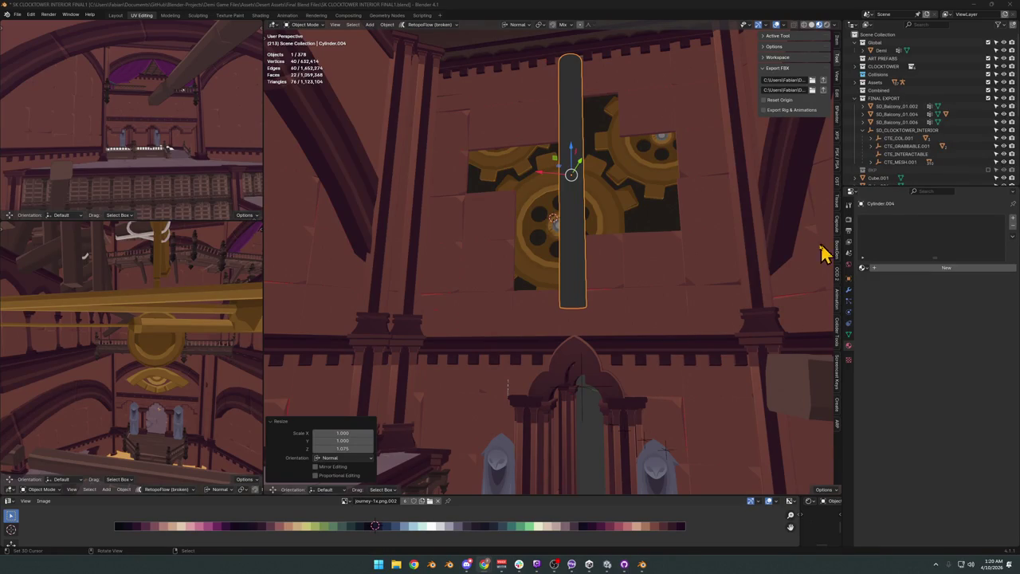
mouse_move(806, 259)
middle_down()
mouse_move(580, 289)
mouse_move(655, 296)
mouse_move(603, 303)
mouse_move(588, 316)
middle_up()
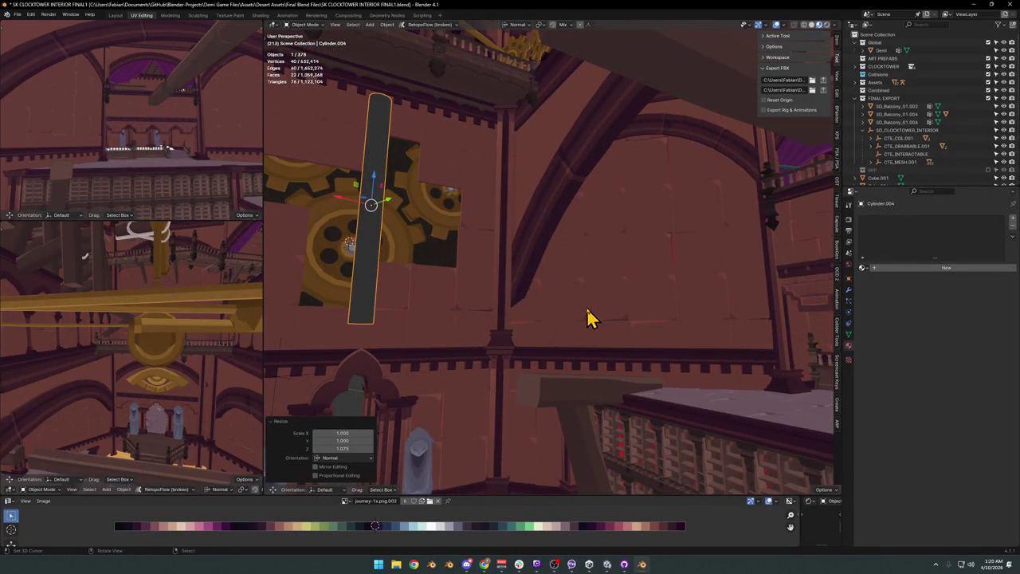
click(667, 278)
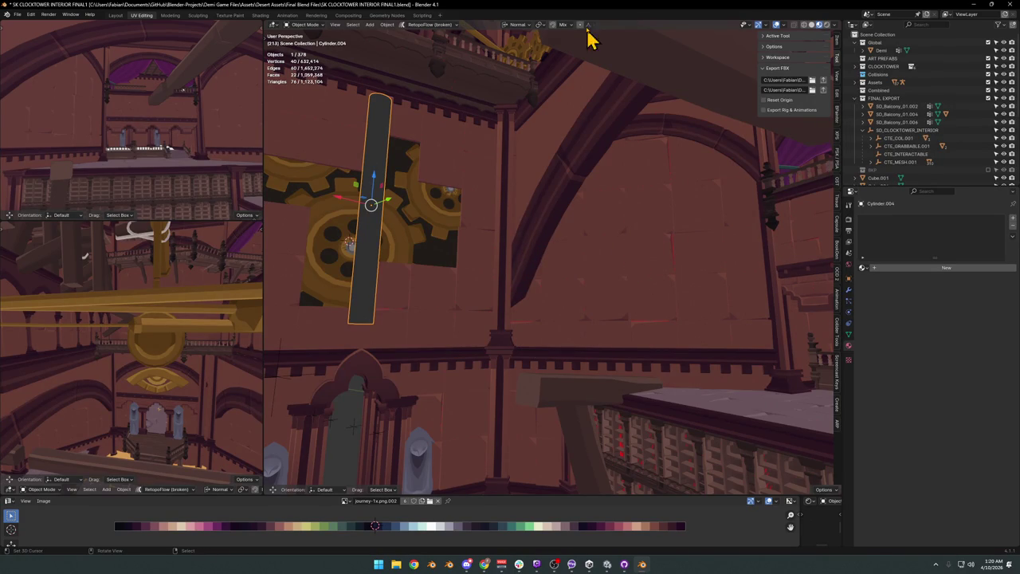
key(shift+grave)
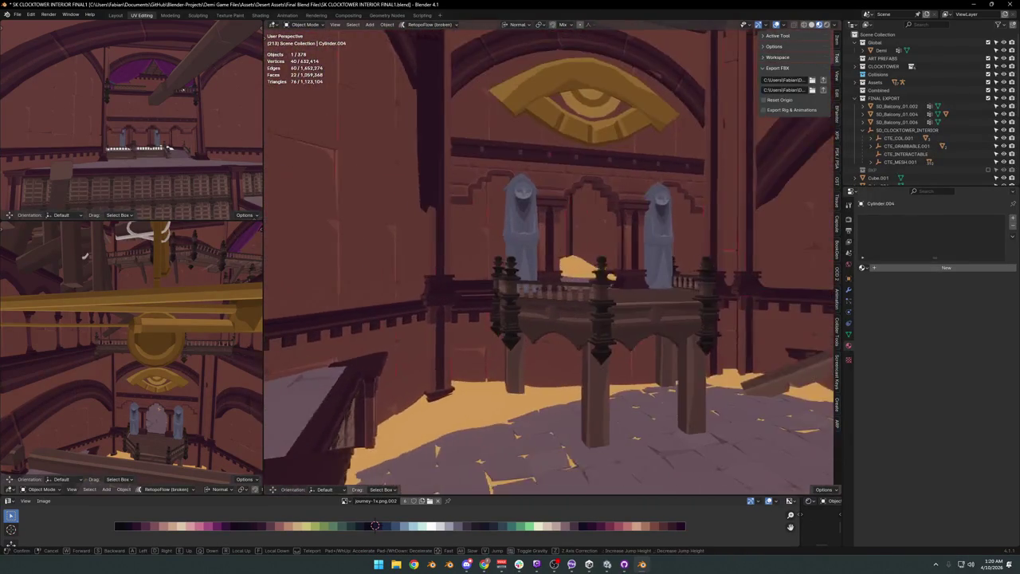
key(e)
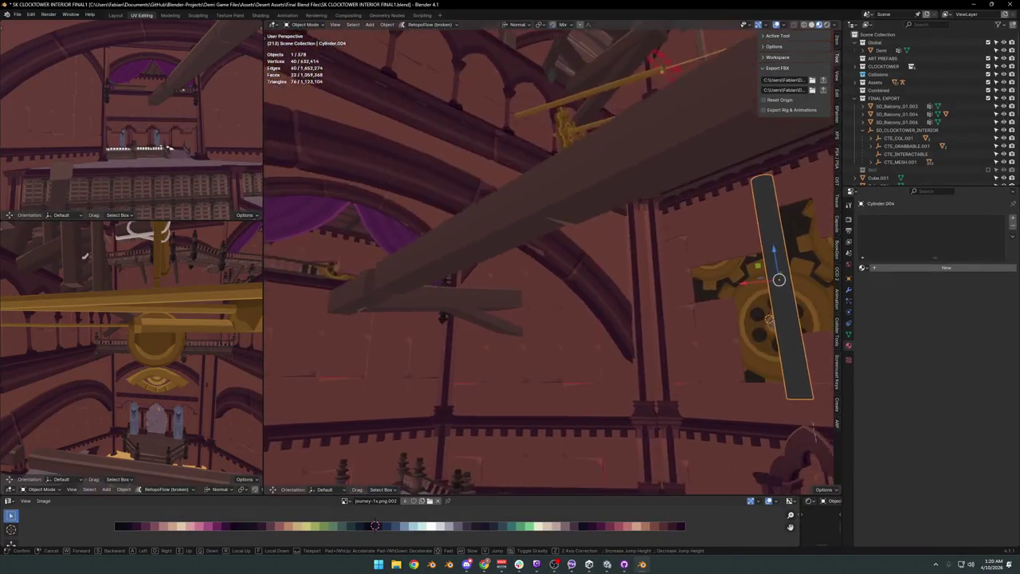
click(580, 233)
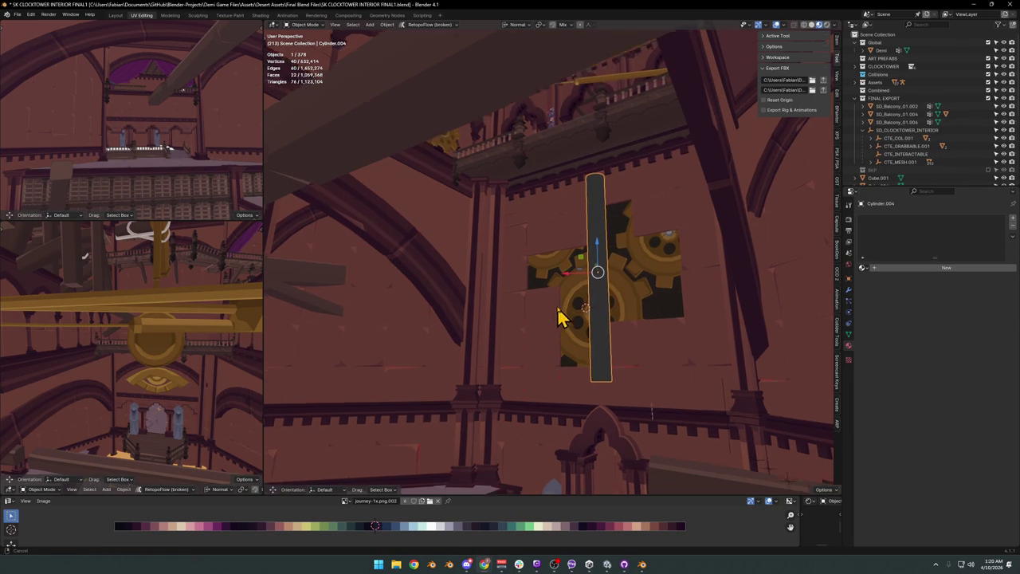
In Edit Mode, extend the beam's top vertex ring upward along its axis.
scroll(565, 319, up, 1)
scroll(606, 311, up, 2)
scroll(550, 299, up, 2)
scroll(550, 298, down, 3)
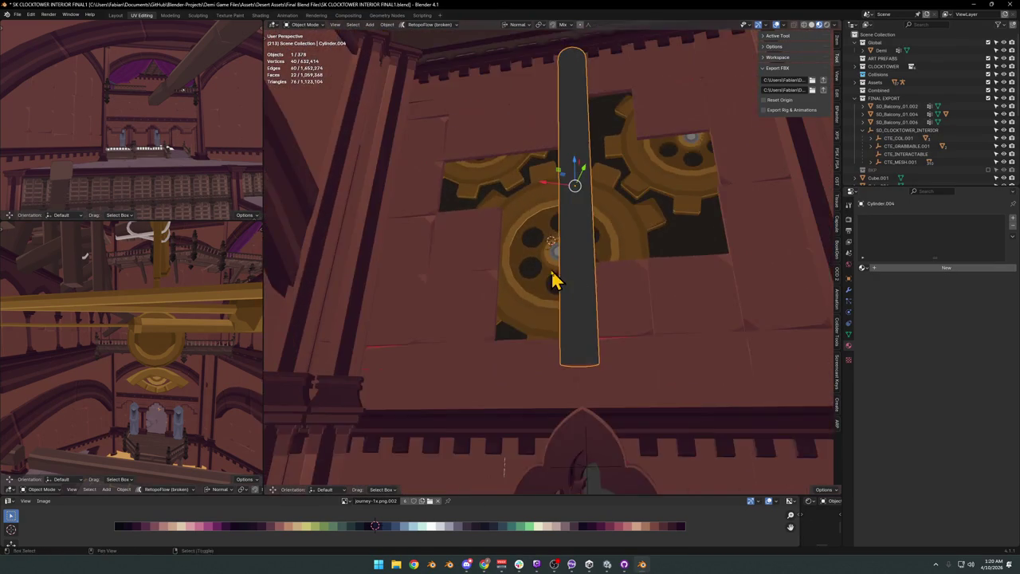
key(Tab)
key(alt+a)
alt+click(560, 94)
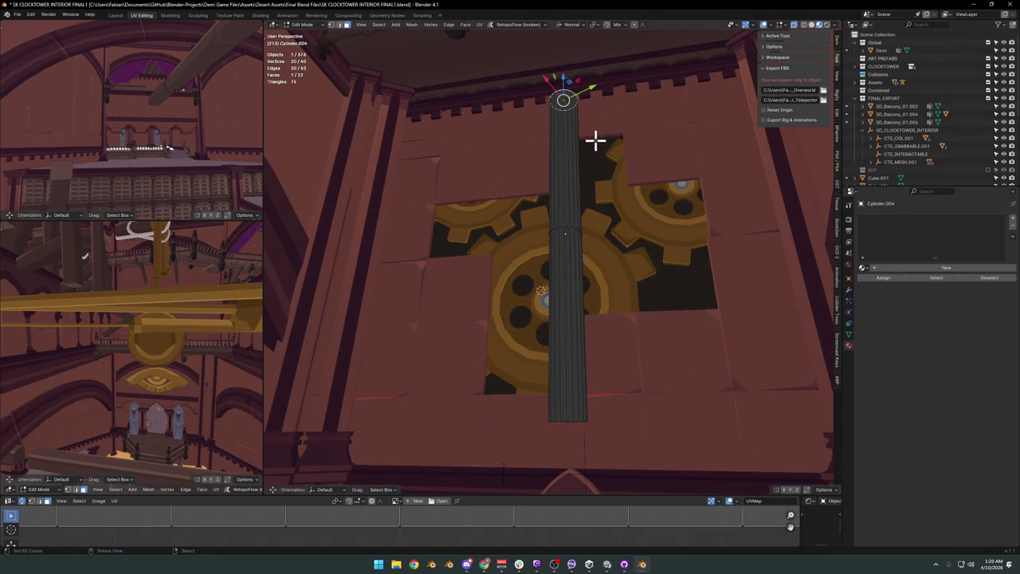
key(g)
key(z)
click(560, 119)
mouse_move(560, 119)
middle_down()
mouse_move(534, 141)
mouse_move(576, 182)
mouse_move(609, 170)
mouse_move(507, 64)
mouse_move(537, 247)
mouse_move(521, 260)
mouse_move(551, 228)
mouse_move(551, 269)
mouse_move(525, 262)
middle_up()
key(g)
key(z)
click(610, 179)
Push the beam's bottom vertex ring down to the arch top.
alt+click(521, 260)
key(g)
key(z)
click(547, 262)
Back in Object Mode, shift the whole beam -0.25145 m along X.
key(Tab)
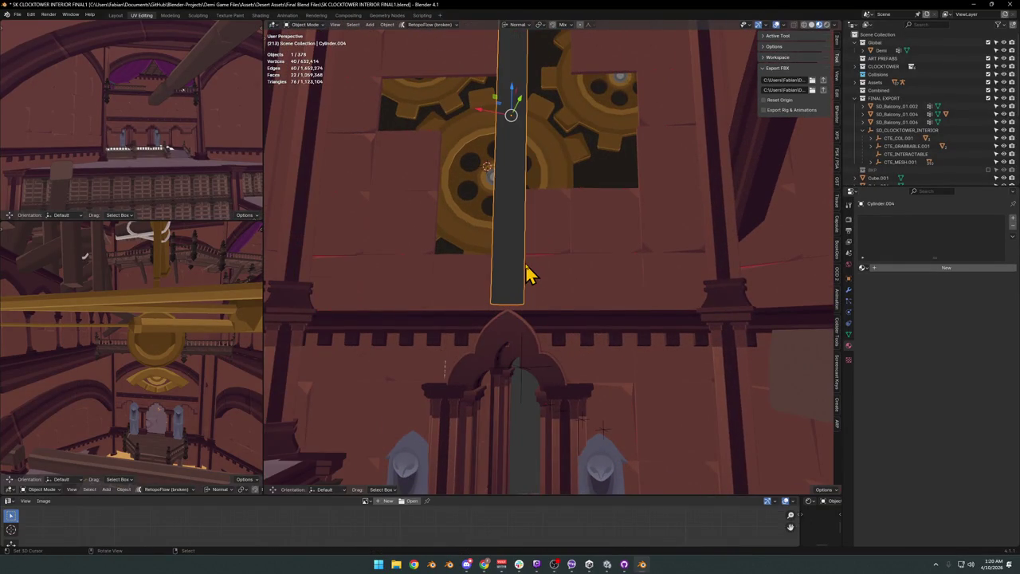
key(g)
key(x)
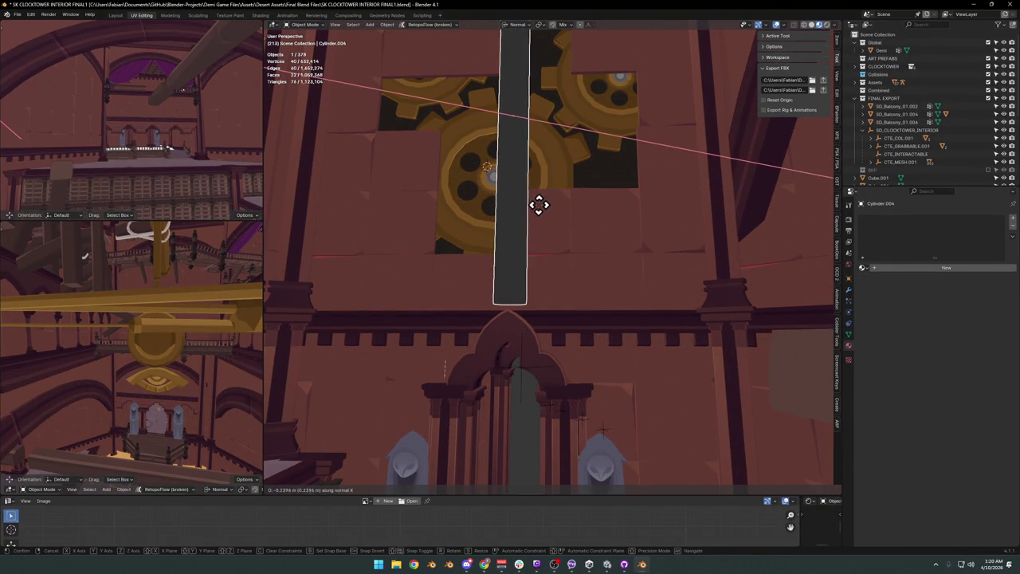
click(540, 205)
Deselect the beam and save the clocktower file.
scroll(529, 221, down, 2)
scroll(528, 219, down, 3)
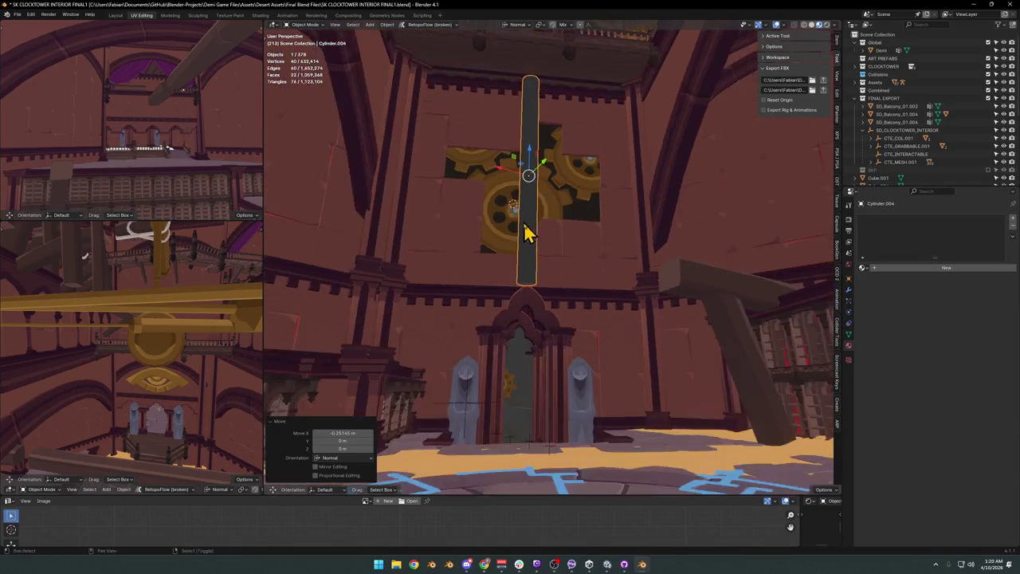
scroll(558, 231, up, 3)
key(alt+a)
key(ctrl+s)
Reselect the beam to prepare adding a new object beside it.
scroll(558, 231, up, 2)
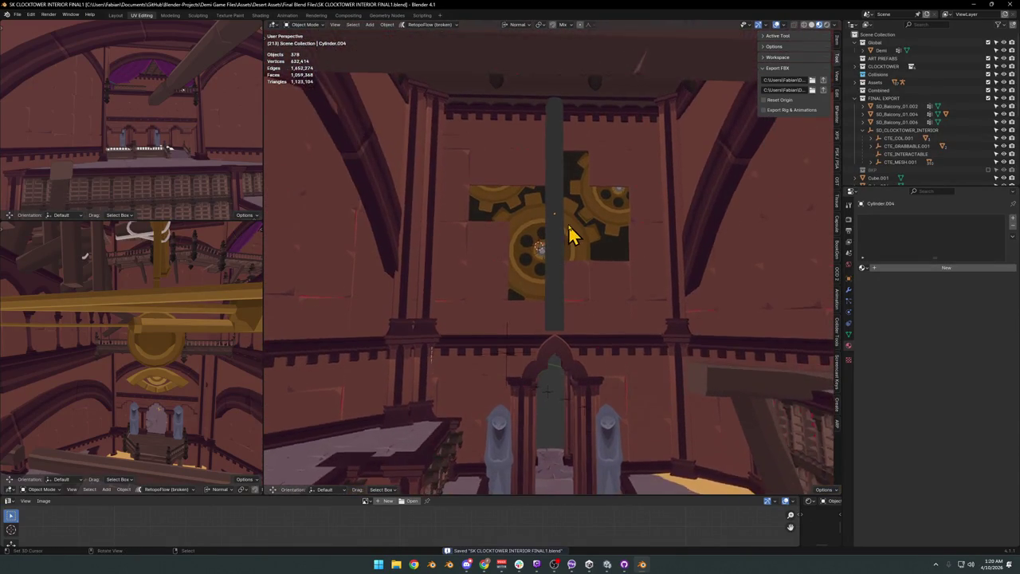
scroll(565, 239, up, 2)
middle_drag(564, 249, 566, 247)
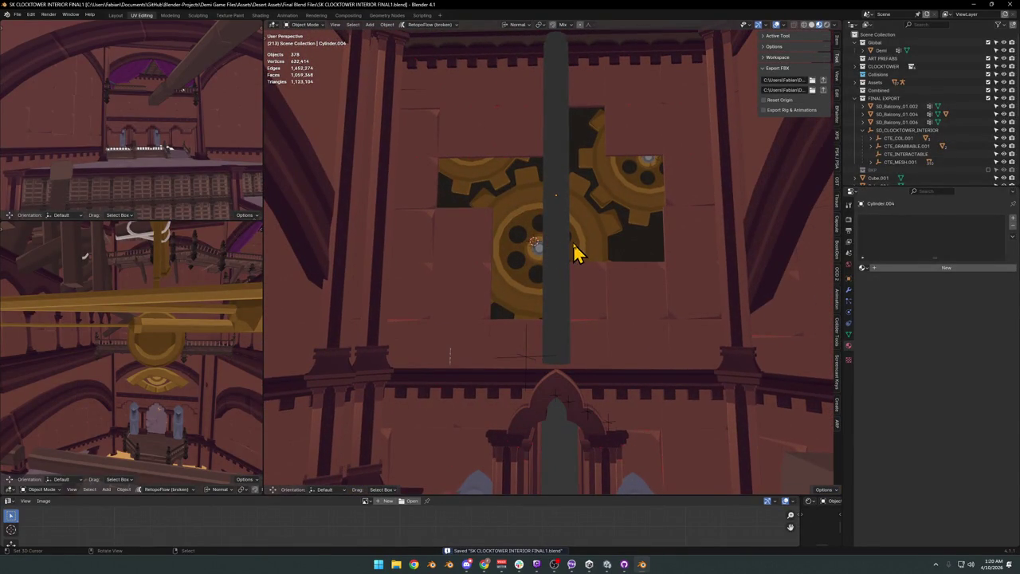
click(568, 252)
key(shift+a)
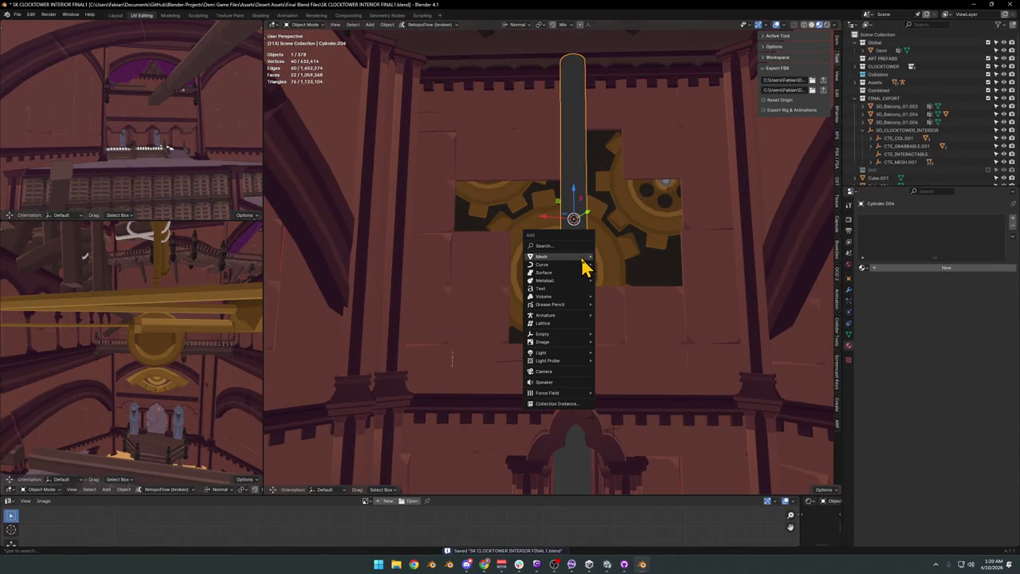
Add a cube in front of the gears and rotate it -25 degrees about Z.
click(619, 264)
scroll(606, 275, up, 2)
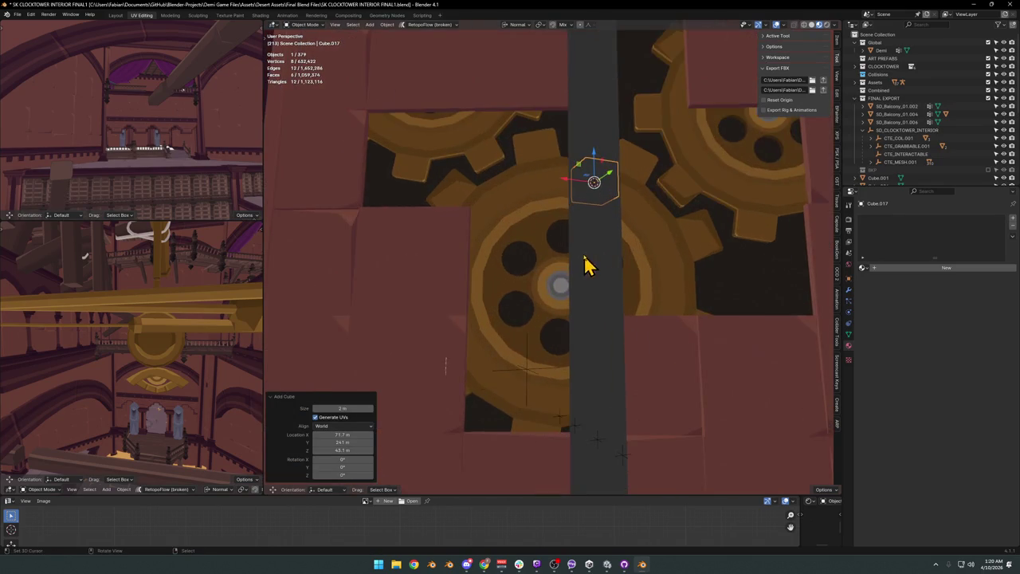
scroll(582, 255, up, 2)
mouse_move(574, 249)
middle_down()
mouse_move(599, 243)
mouse_move(623, 282)
middle_up()
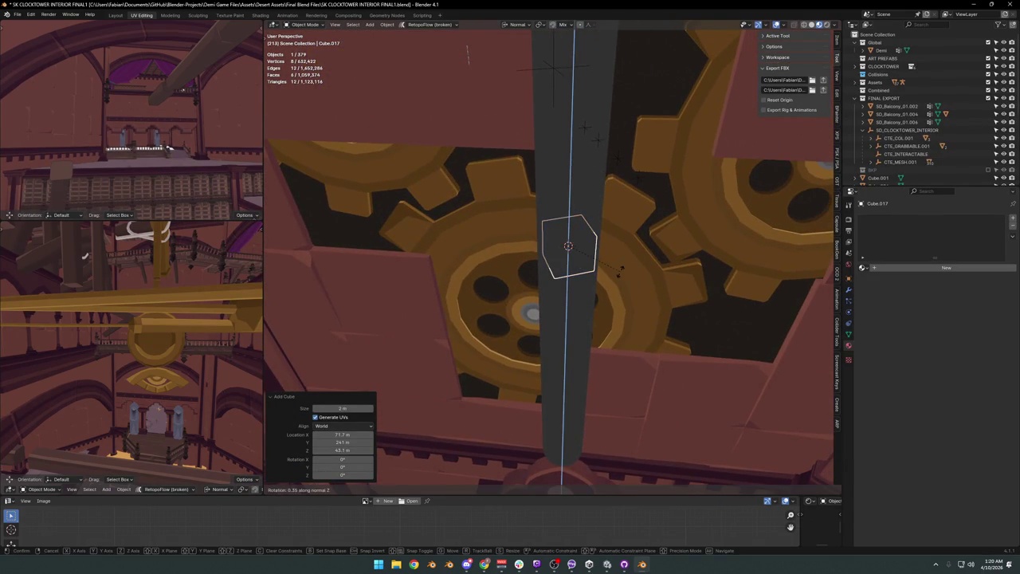
key(ctrl+z)
key(ctrl+shift+z)
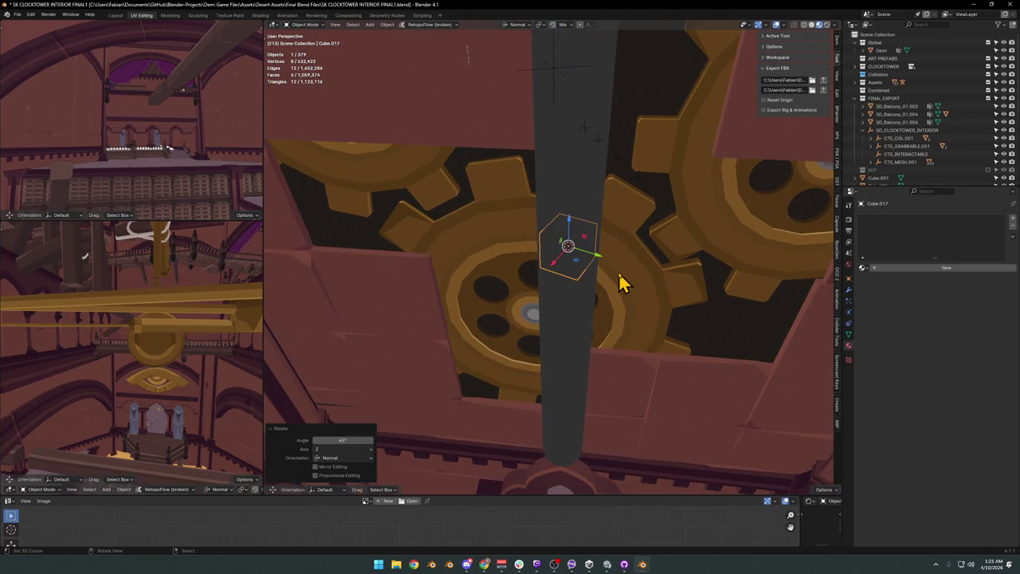
key(ctrl+z)
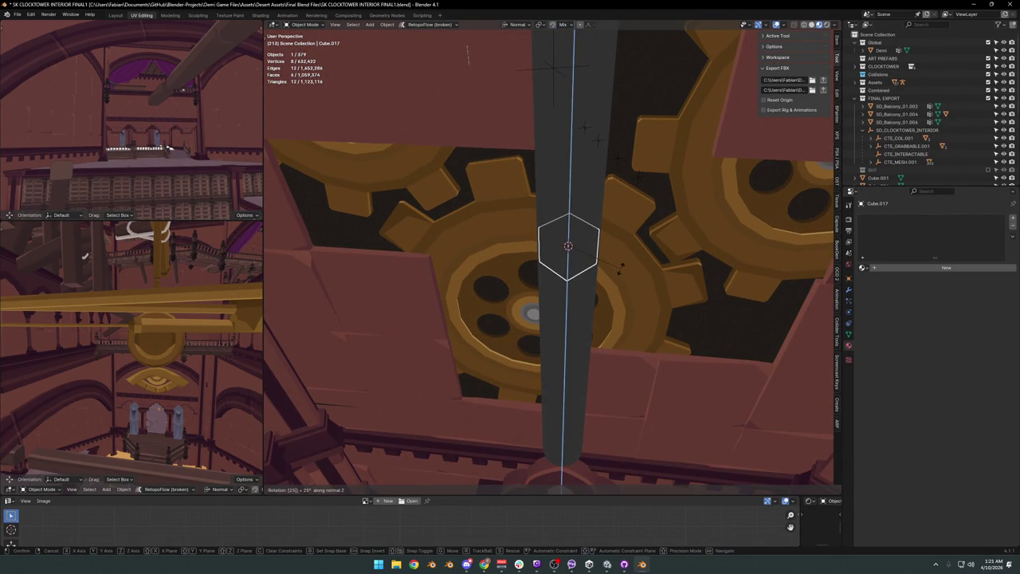
key(ctrl+shift+z)
key(r)
key(z)
key(z)
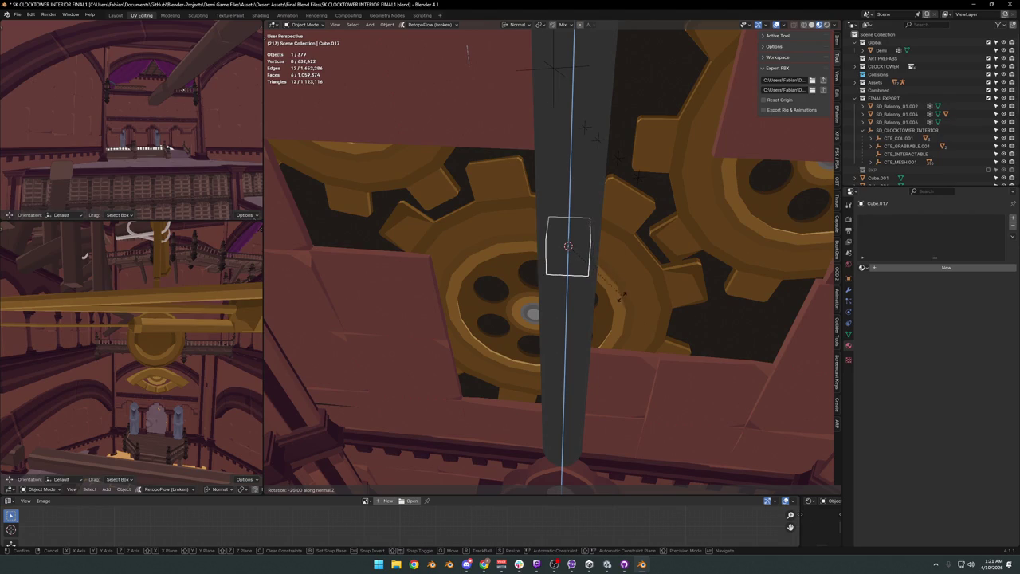
click(642, 339)
Slide the cube 2.0562 m along X to sit against the beam's side.
mouse_move(642, 338)
middle_down()
mouse_move(624, 289)
mouse_move(582, 302)
mouse_move(590, 321)
mouse_move(635, 266)
middle_up()
key(g)
key(x)
click(569, 263)
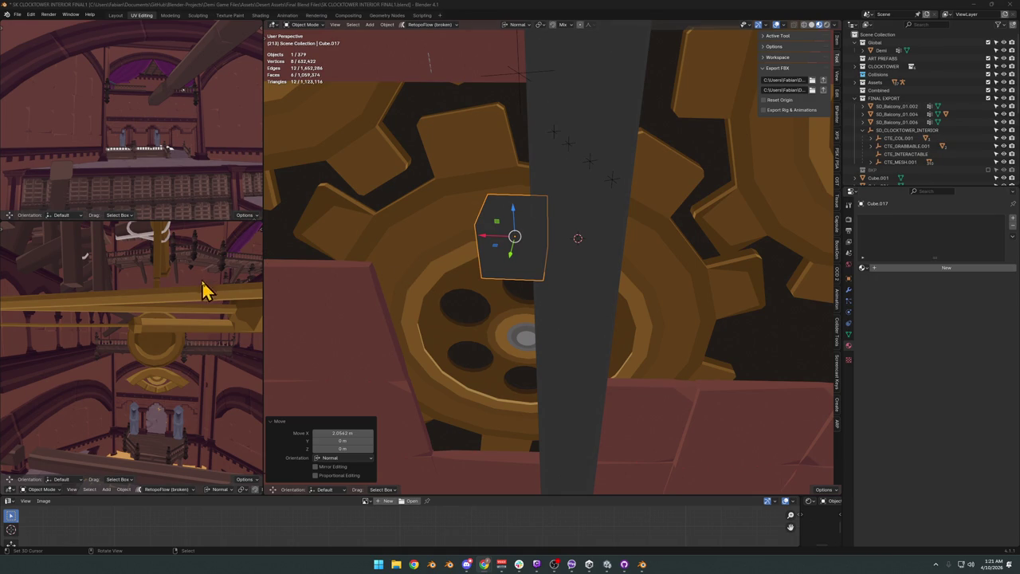
mouse_move(511, 285)
middle_down()
mouse_move(558, 263)
mouse_move(549, 266)
mouse_move(565, 276)
mouse_move(635, 287)
mouse_move(611, 292)
mouse_move(546, 229)
middle_up()
Rotate the cube slightly on Z, then tilt it 45 degrees on Y.
key(r)
key(z)
click(603, 297)
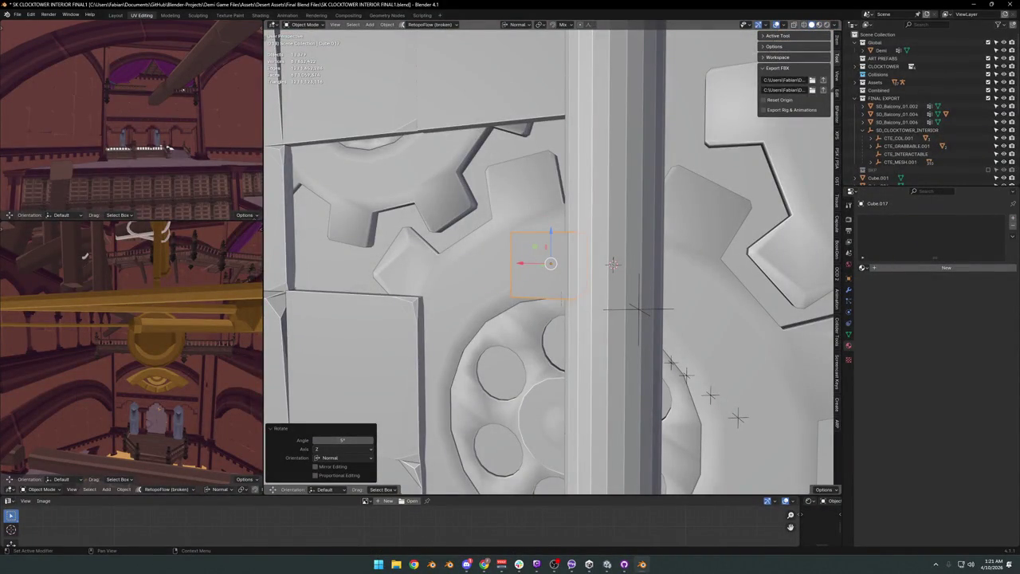
mouse_move(469, 255)
middle_down()
mouse_move(516, 287)
mouse_move(579, 296)
mouse_move(599, 312)
mouse_move(596, 298)
mouse_move(610, 311)
mouse_move(626, 307)
mouse_move(608, 278)
middle_up()
key(r)
key(y)
key(4)
key(5)
key(Return)
middle_drag(589, 267, 565, 227)
scroll(565, 228, down, 3)
scroll(581, 266, up, 4)
In Edit Mode, select one face of the cube and stretch it outward along its normal.
key(Tab)
click(545, 281)
scroll(545, 282, down, 2)
middle_drag(544, 281, 581, 237)
key(g)
key(z)
key(z)
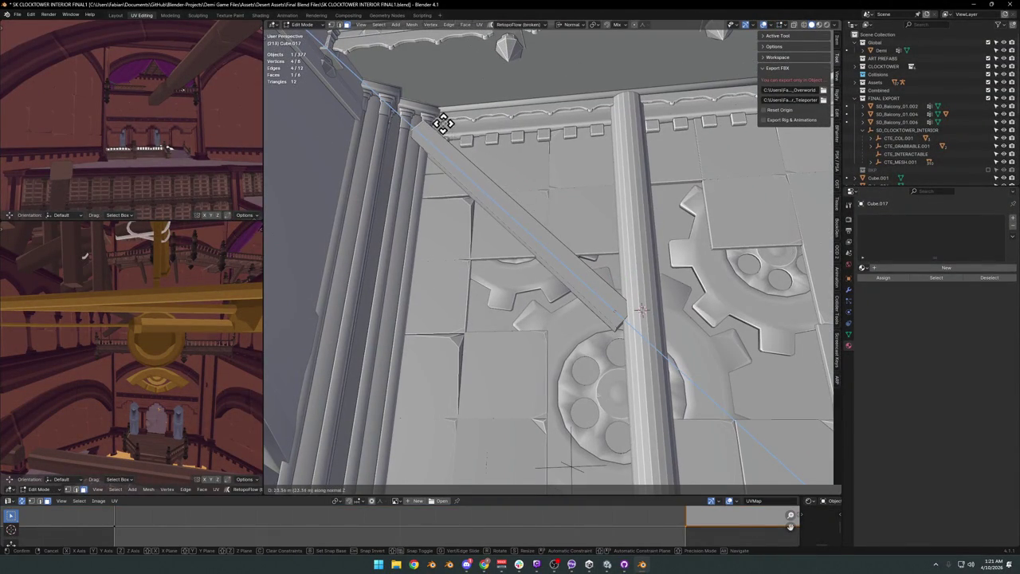
click(435, 120)
Extend the face twice more so the cube becomes a long diagonal brace across the gear wall.
middle_drag(431, 115, 603, 263)
key(g)
key(z)
key(z)
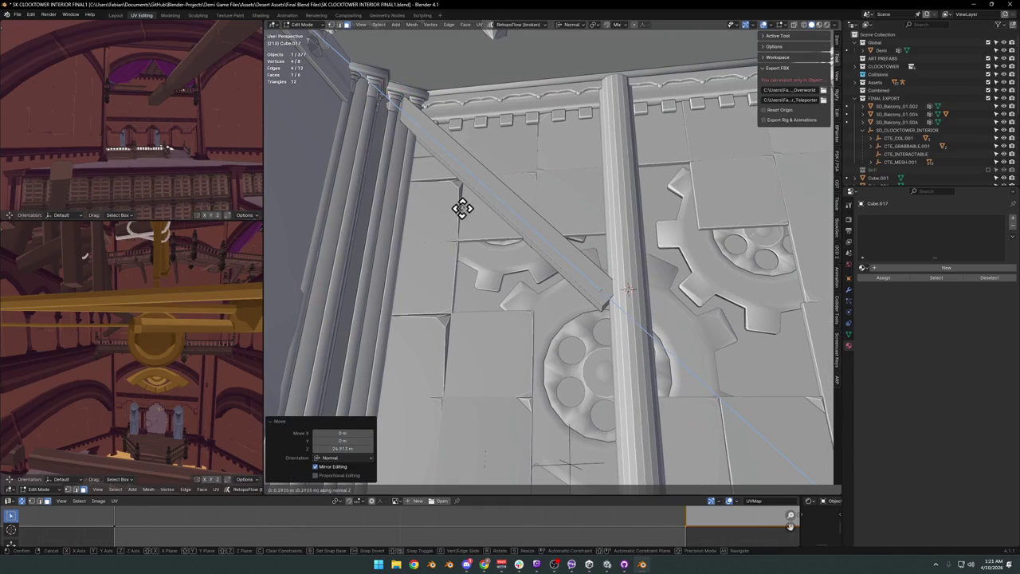
click(455, 200)
key(g)
key(z)
key(z)
middle_drag(608, 299, 712, 304)
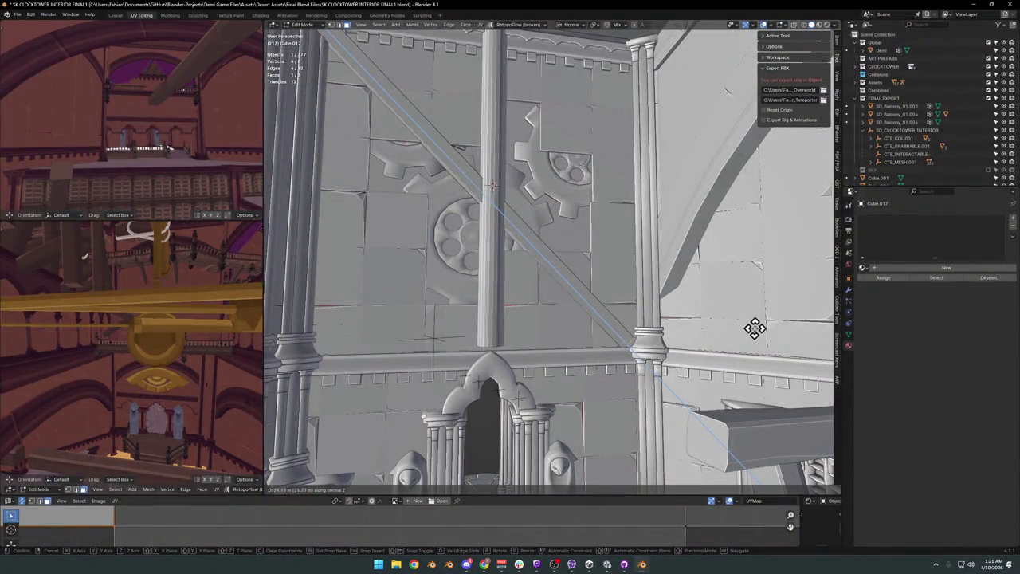
click(764, 334)
mouse_move(523, 236)
middle_down()
mouse_move(599, 267)
mouse_move(583, 263)
middle_up()
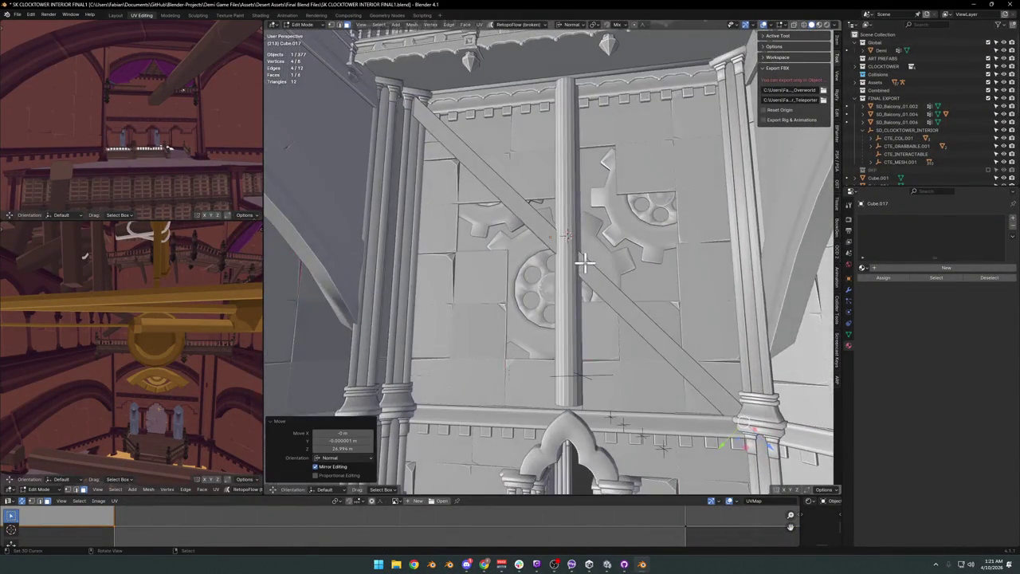
key(Tab)
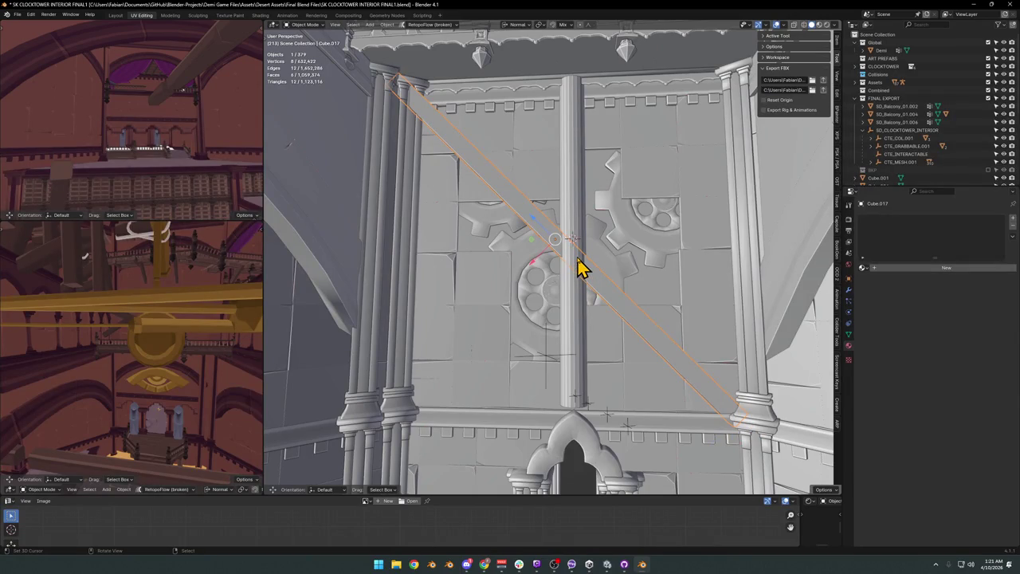
Move the beam's origin to the 3D cursor and duplicate the beam in place.
key(q)
click(567, 247)
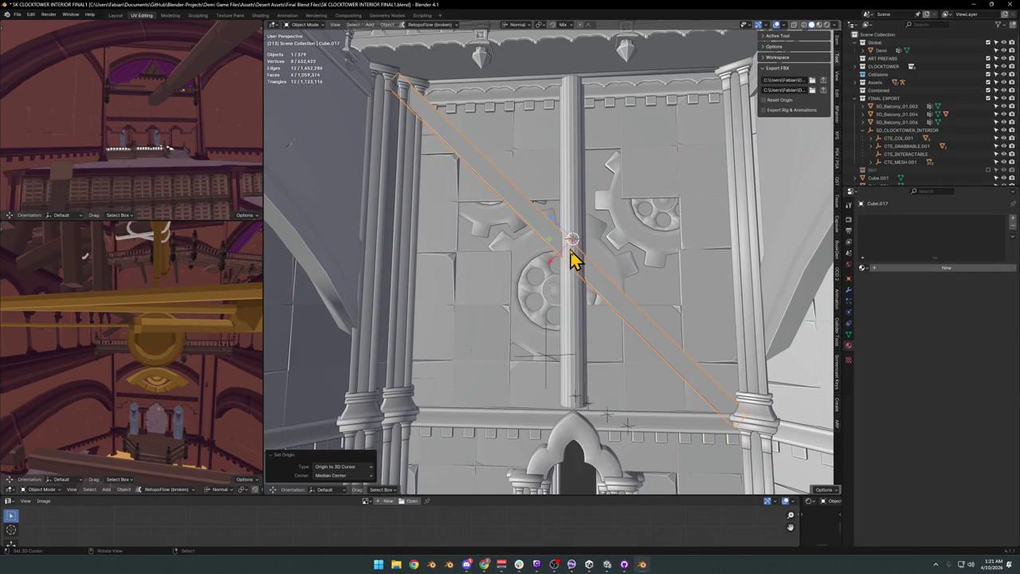
key(shift+d)
right_click(603, 296)
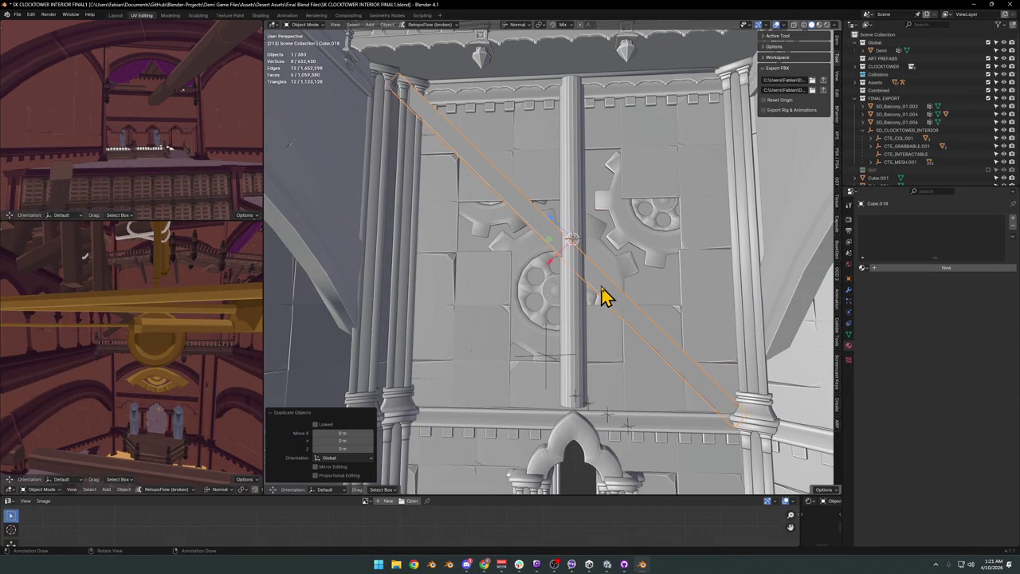
Rotate the beam copy on its local axis so the two braces cross in an X.
text(rx)
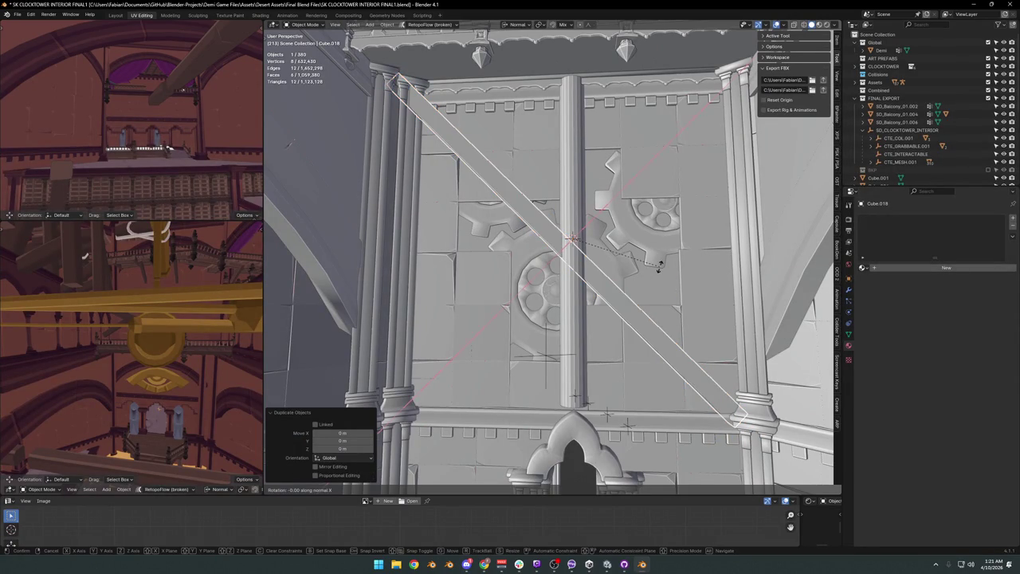
text(45)
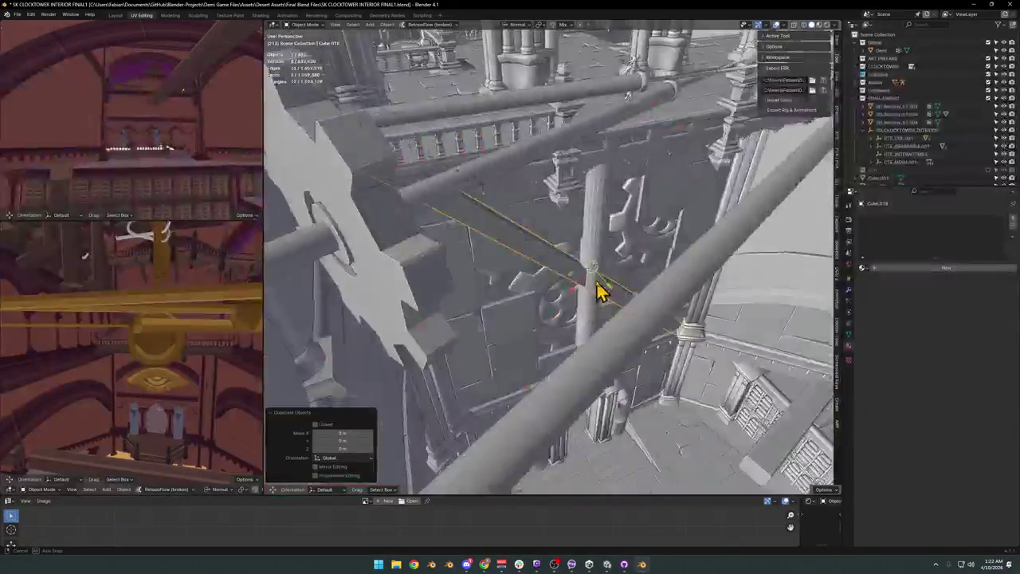
middle_drag(666, 296, 649, 266)
key(r)
key(y)
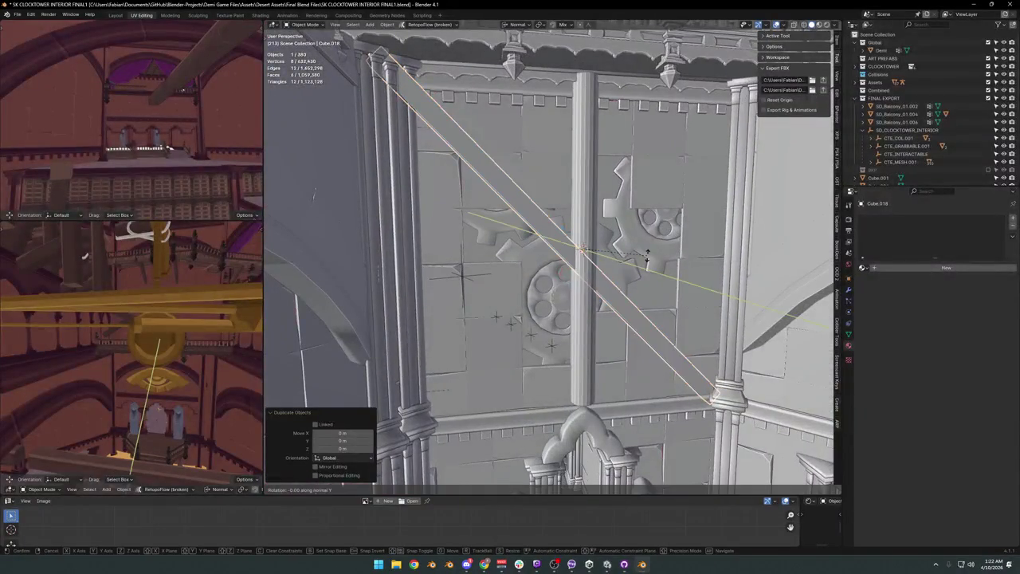
click(575, 334)
mouse_move(579, 319)
middle_down()
mouse_move(553, 247)
mouse_move(602, 288)
middle_up()
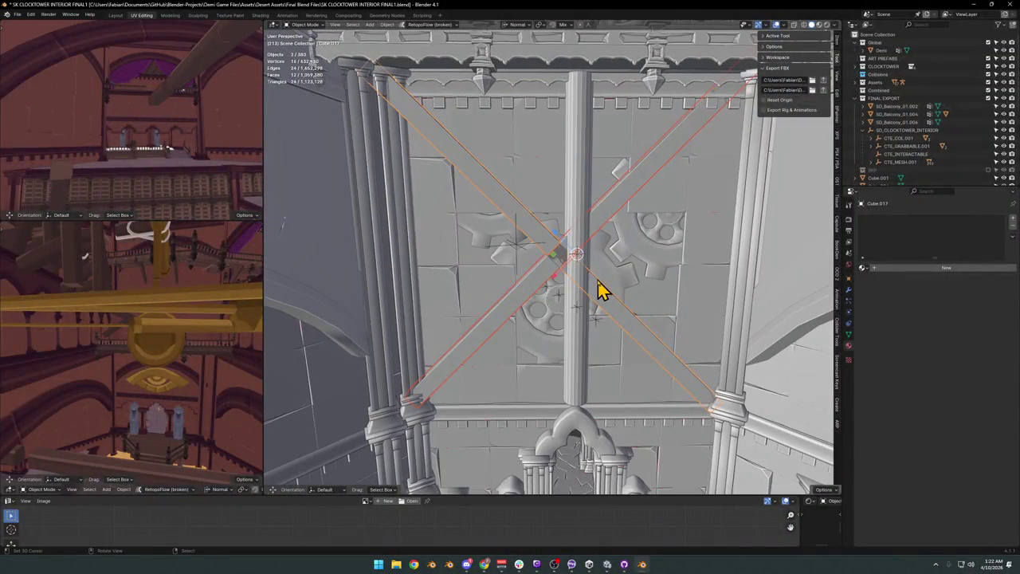
Slide the copy along its local X axis to offset it, then deselect the beams.
key(g)
key(x)
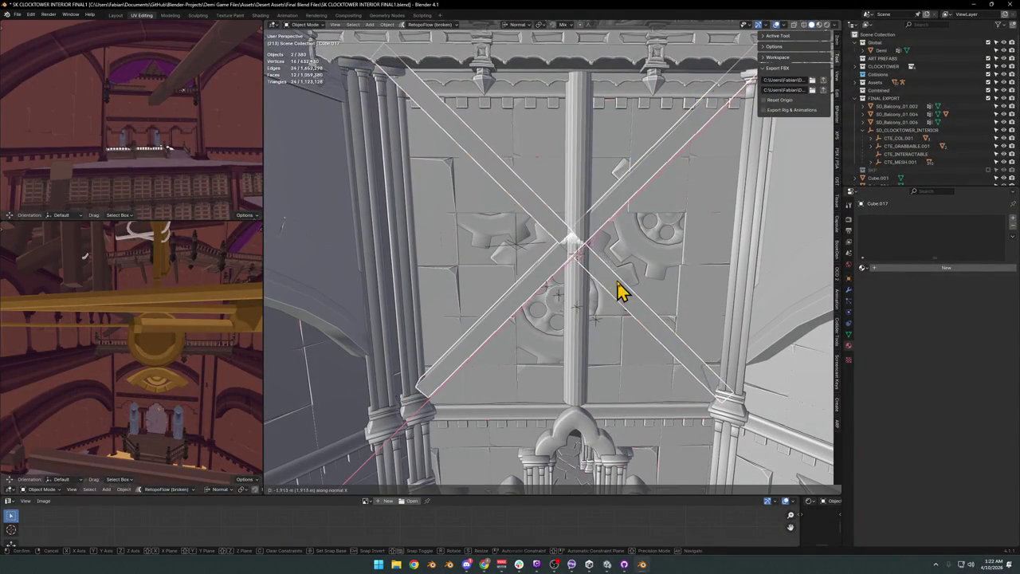
click(622, 291)
mouse_move(621, 291)
middle_down()
mouse_move(599, 287)
mouse_move(614, 235)
mouse_move(603, 228)
mouse_move(590, 267)
middle_up()
key(alt+a)
key(shift+grave)
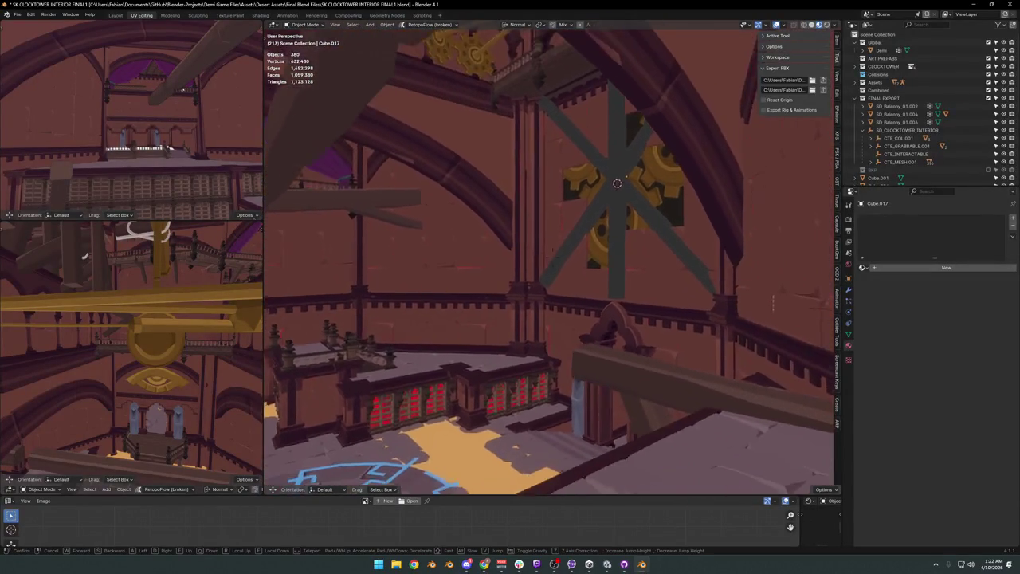
Duplicate the crossed beam in place and rotate the copy -45° on its local Y axis.
key(w)
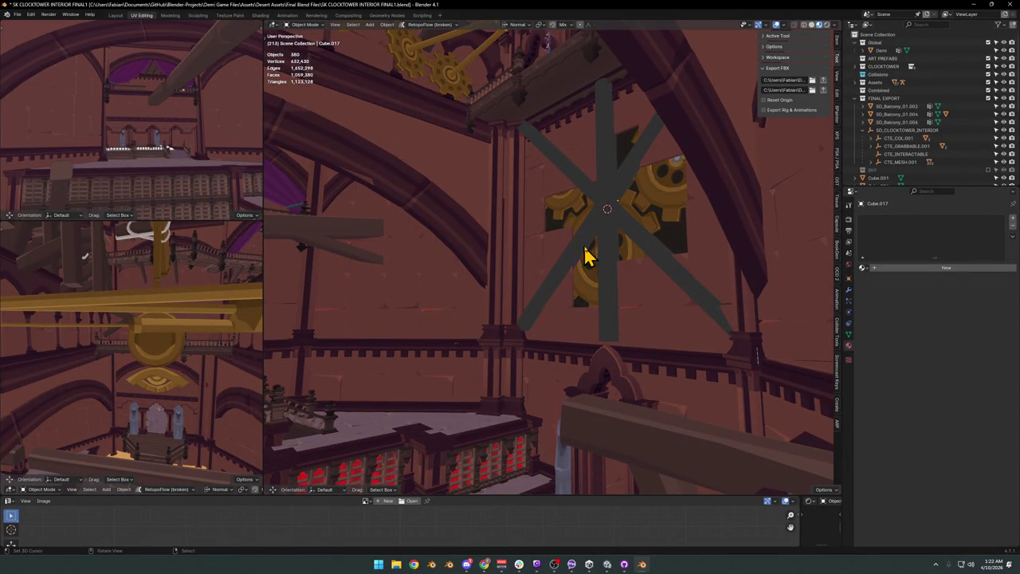
scroll(592, 235, up, 5)
middle_drag(598, 232, 544, 254)
key(shift+d)
right_click(542, 253)
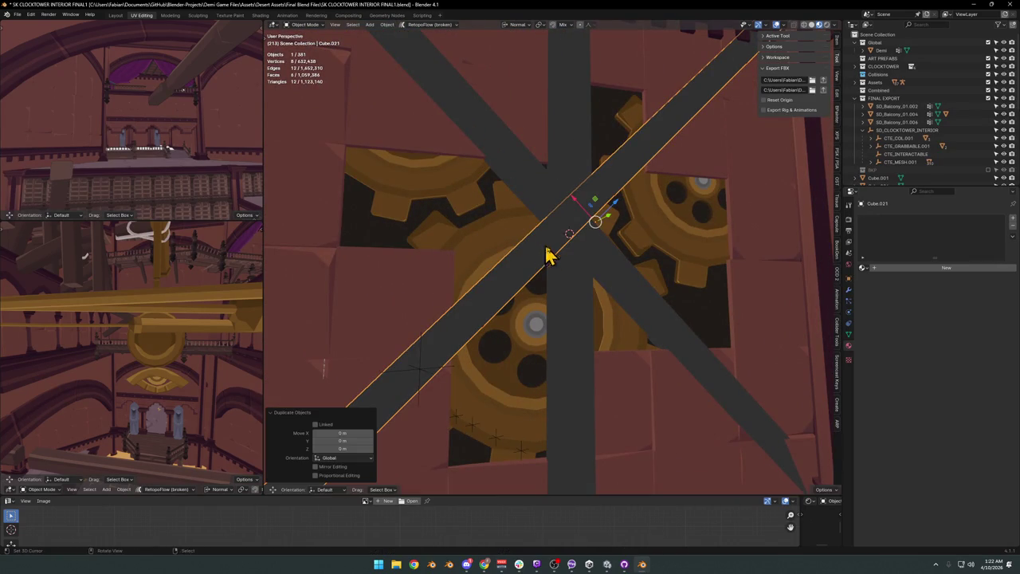
key(r)
key(y)
key(y)
click(569, 233)
mouse_move(569, 234)
middle_down()
mouse_move(584, 275)
mouse_move(604, 271)
middle_up()
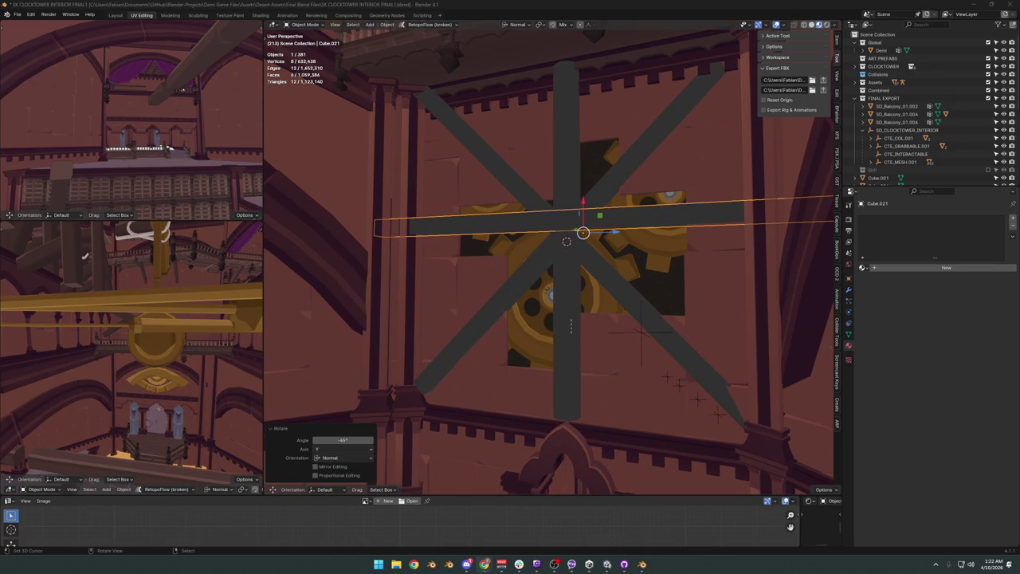
mouse_move(547, 299)
middle_down()
mouse_move(592, 250)
mouse_move(568, 271)
mouse_move(608, 282)
mouse_move(622, 261)
middle_up()
Delete the vertical beam and all three diagonal beams, leaving the gears unobstructed.
key(alt+a)
click(622, 263)
key(Delete)
click(614, 191)
key(Delete)
click(626, 215)
key(Delete)
click(630, 197)
key(Delete)
mouse_move(597, 223)
middle_down()
mouse_move(558, 262)
mouse_move(576, 234)
mouse_move(581, 262)
mouse_move(480, 223)
mouse_move(547, 237)
mouse_move(486, 225)
middle_up()
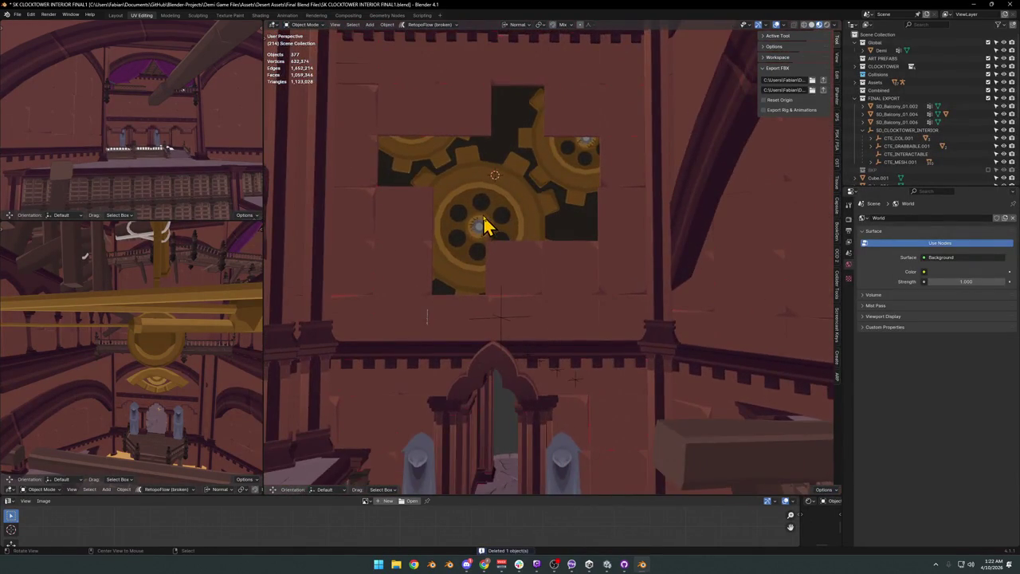
Select the gear-opening wall panel SD_Wall_25.001.
scroll(484, 225, up, 2)
middle_drag(556, 234, 544, 249)
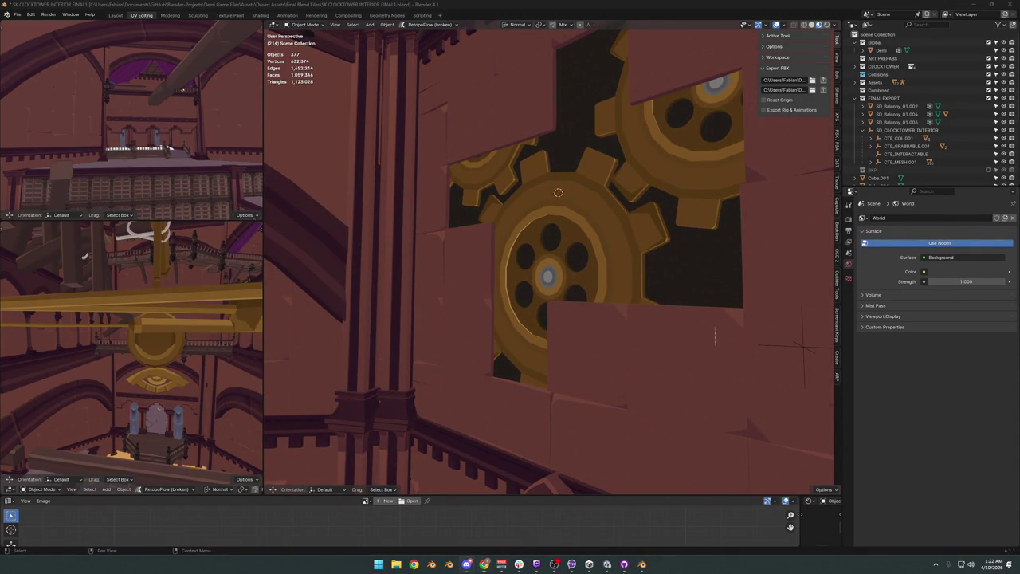
mouse_move(532, 281)
middle_down()
mouse_move(610, 274)
mouse_move(619, 291)
mouse_move(671, 291)
mouse_move(616, 259)
middle_up()
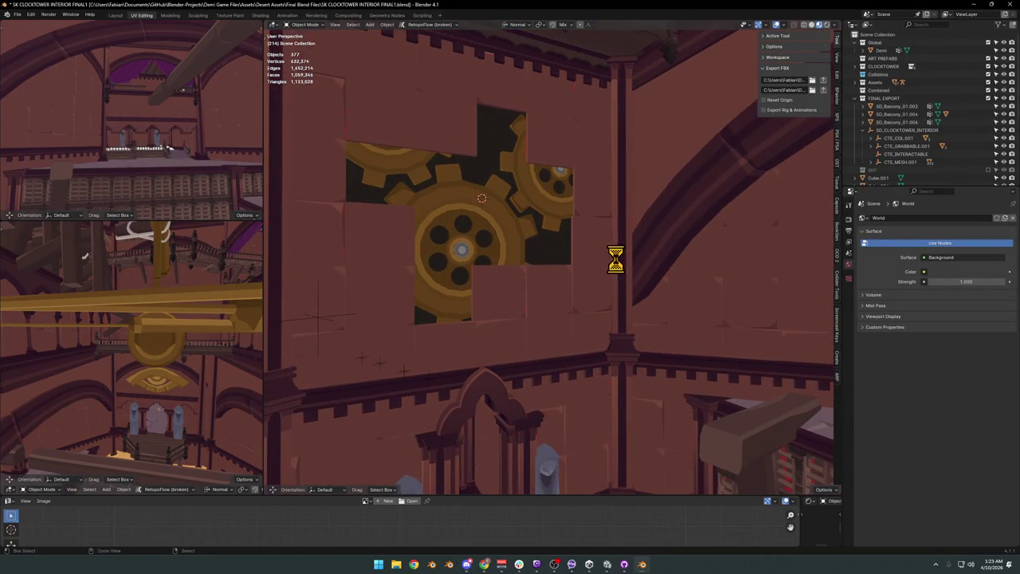
click(532, 260)
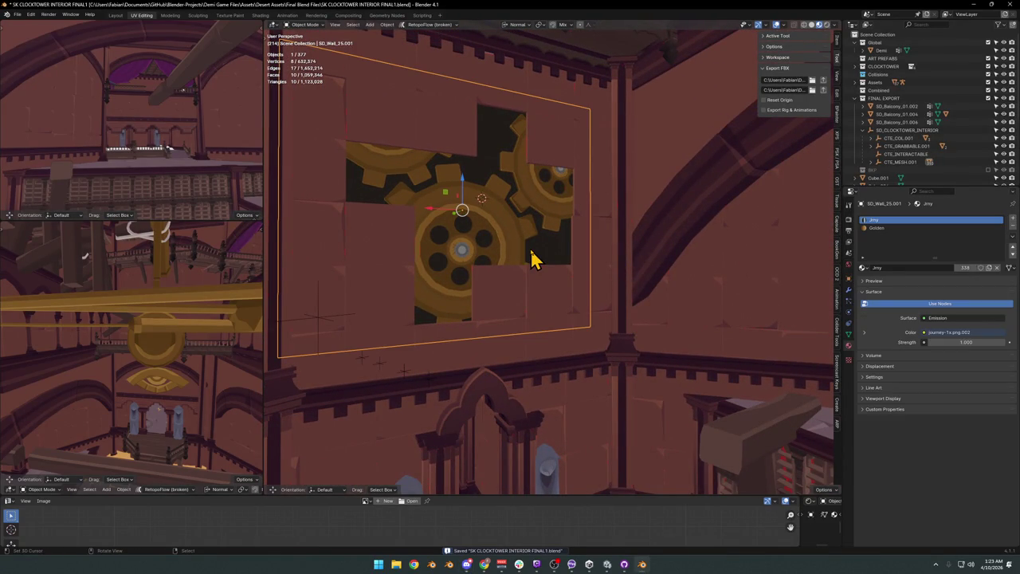
Walk onto the balcony facing the plain wall and duplicate the selected panel.
key(shift+grave)
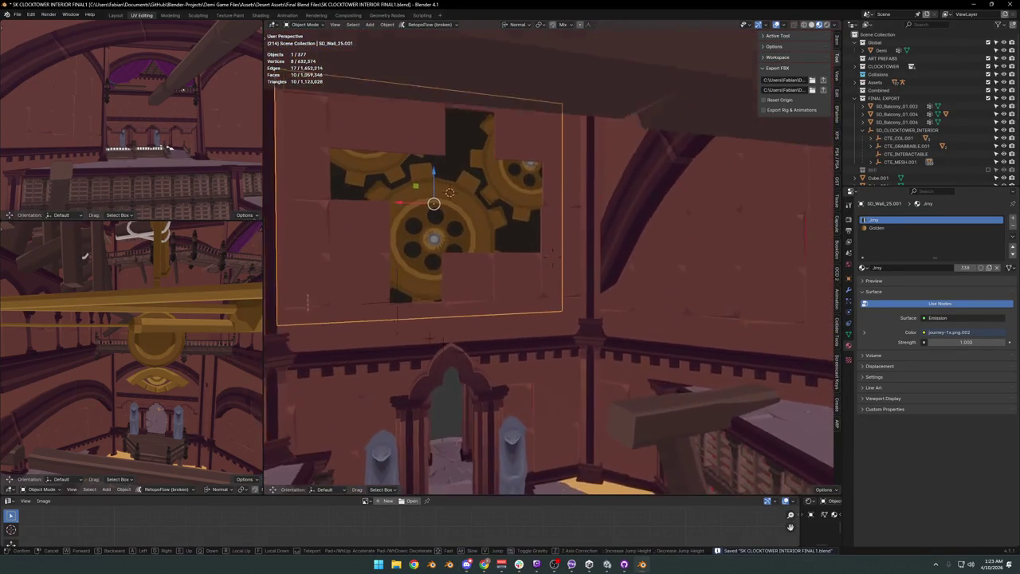
key(w)
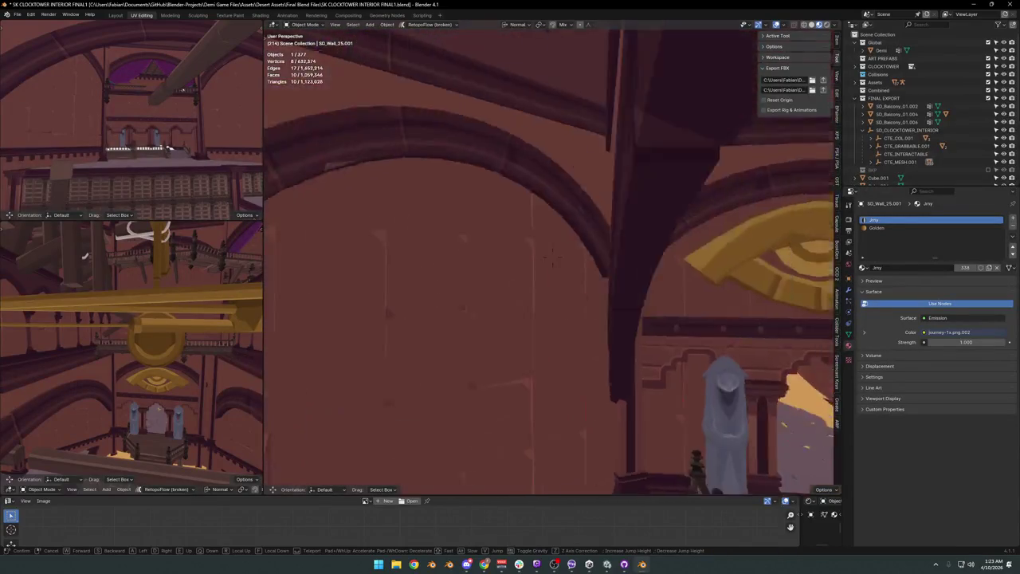
key(w)
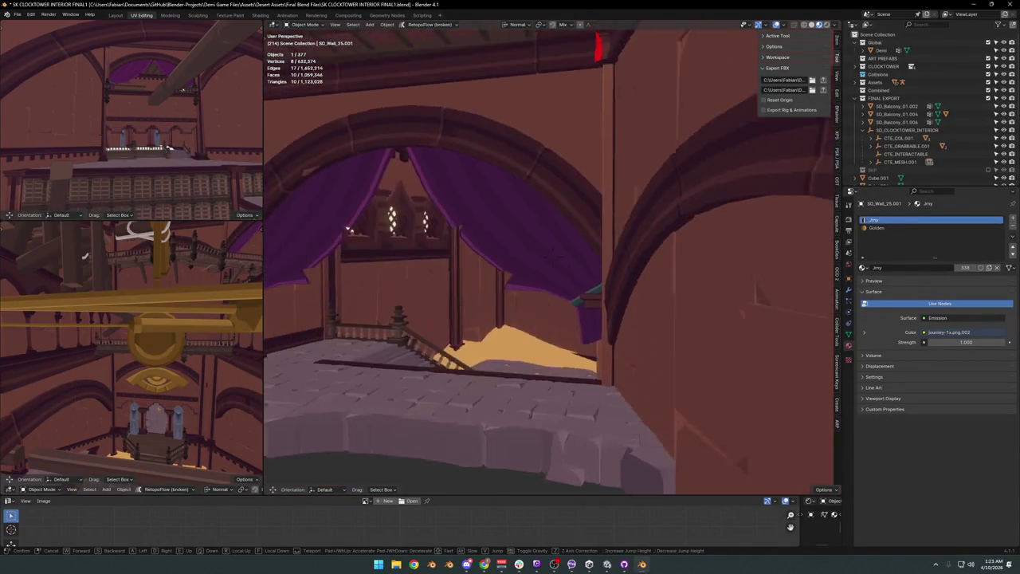
key(w)
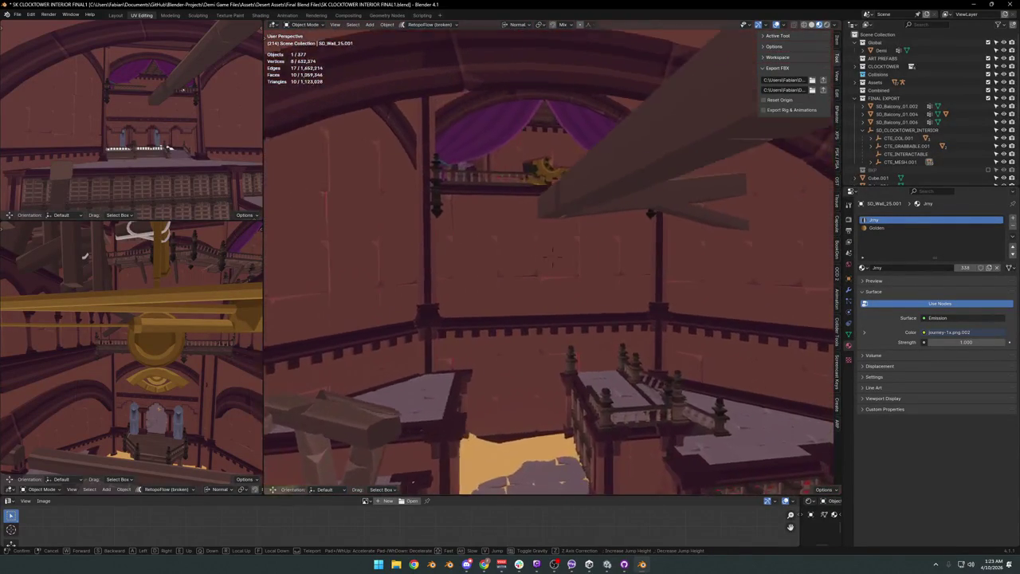
key(w)
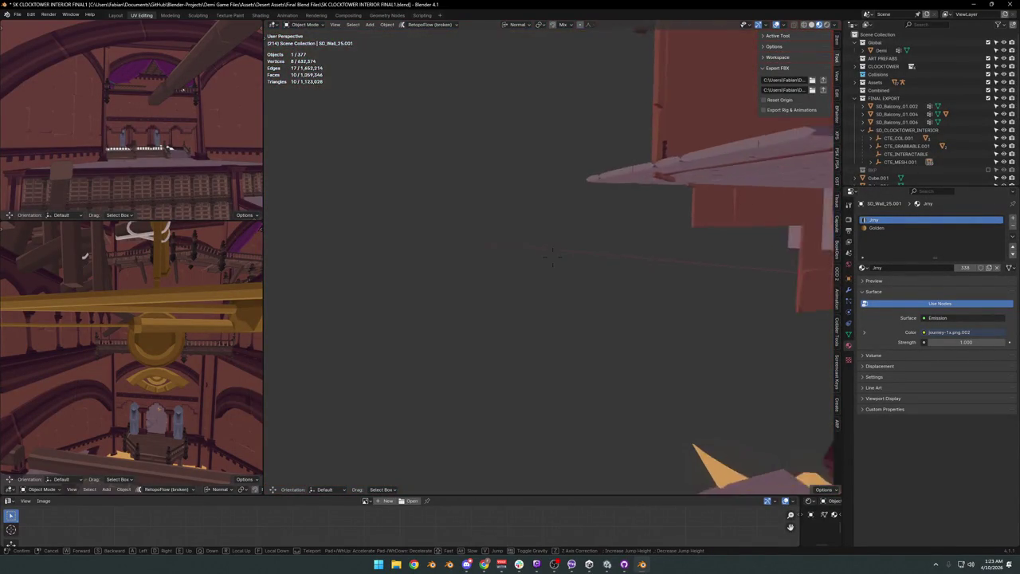
key(Return)
key(shift+d)
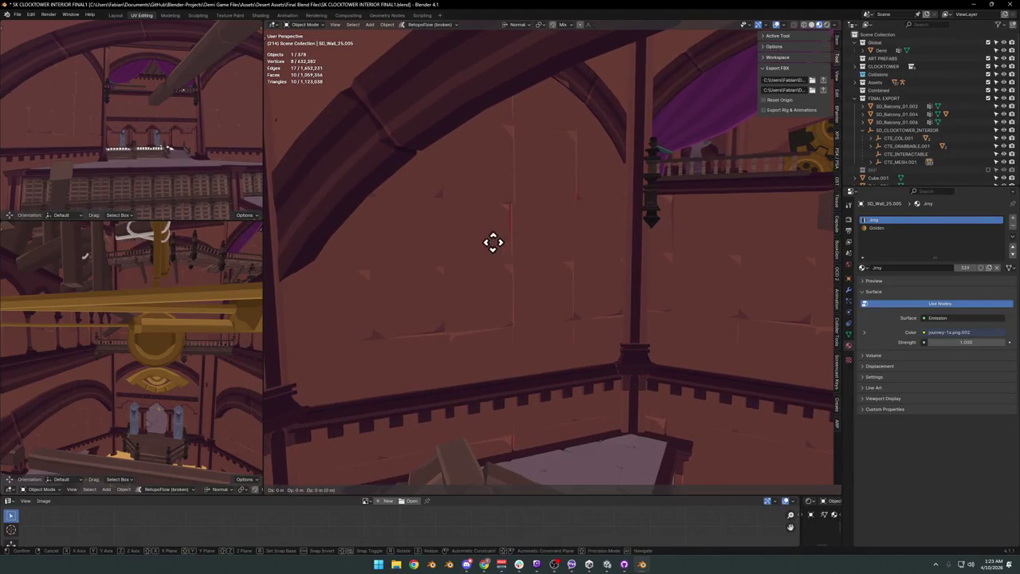
Snap the panel copy to the 3D cursor and turn it 135° around Z.
right_click(494, 253)
key(shift+s)
click(514, 279)
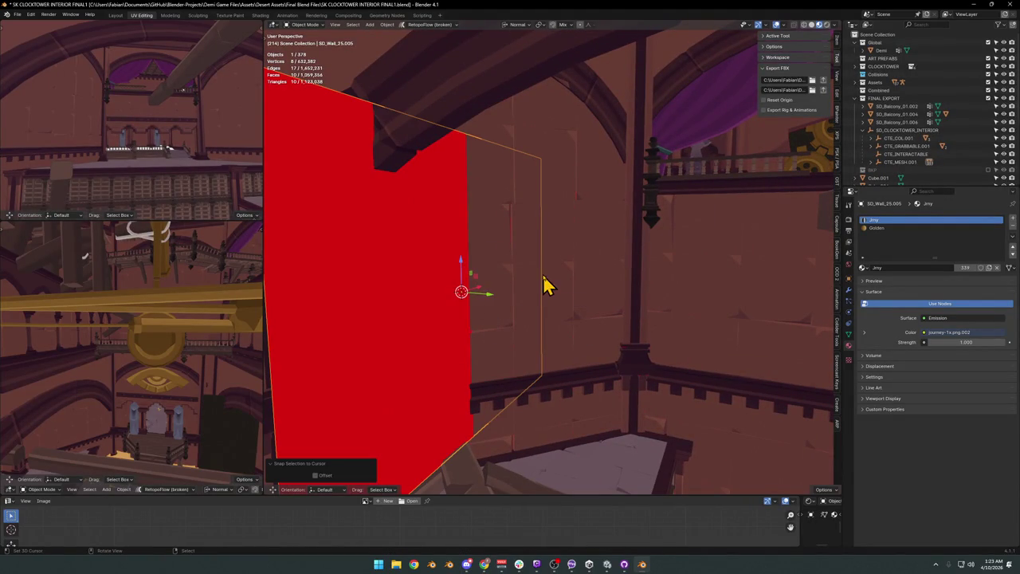
key(r)
key(z)
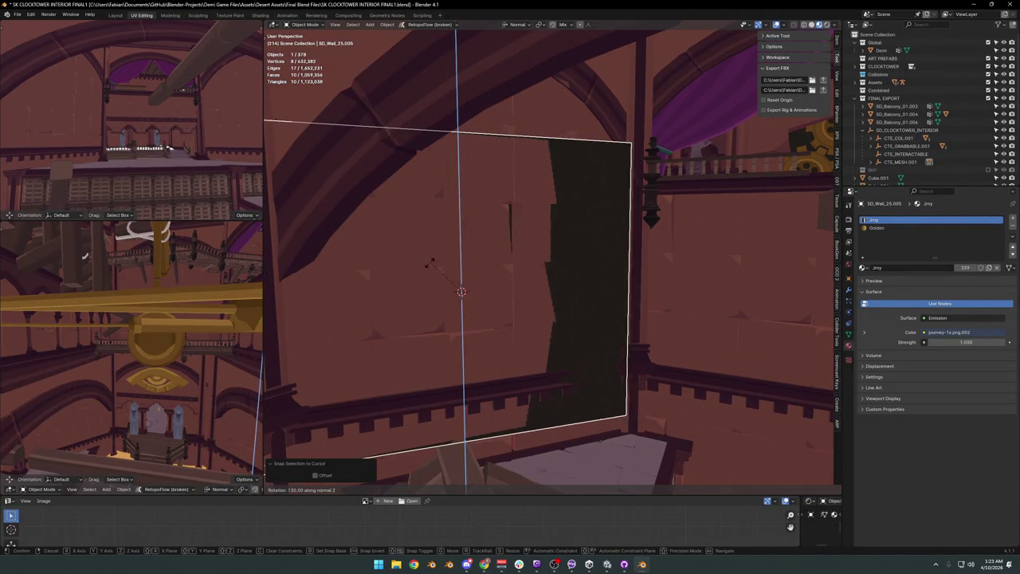
key(Return)
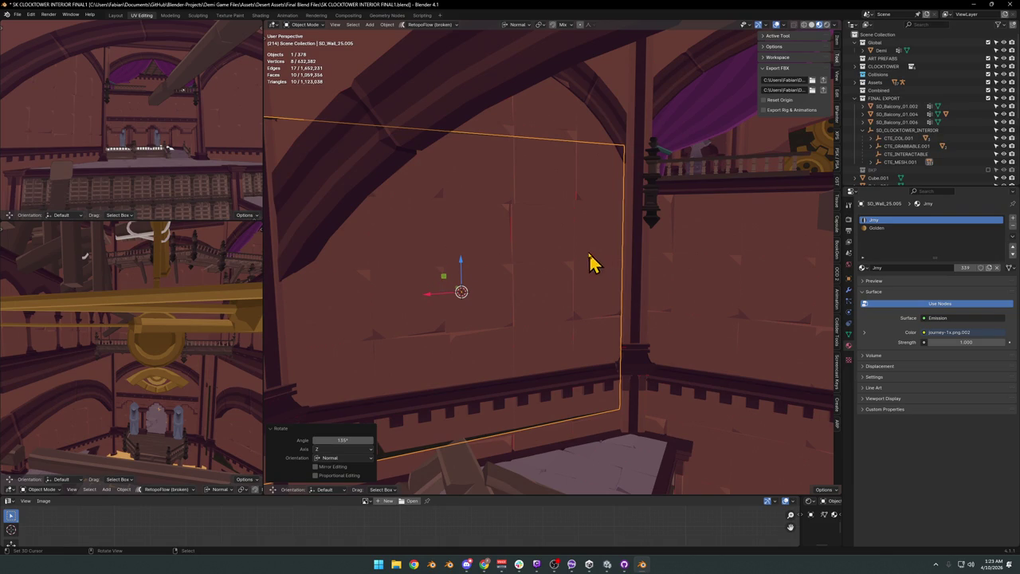
mouse_move(478, 269)
middle_down()
mouse_move(614, 294)
mouse_move(512, 303)
mouse_move(585, 313)
mouse_move(571, 330)
mouse_move(583, 314)
mouse_move(643, 308)
middle_up()
Shift the panel 0.147 m along Y and tilt it -1.59° around Z.
key(g)
key(y)
click(640, 300)
key(r)
key(z)
key(z)
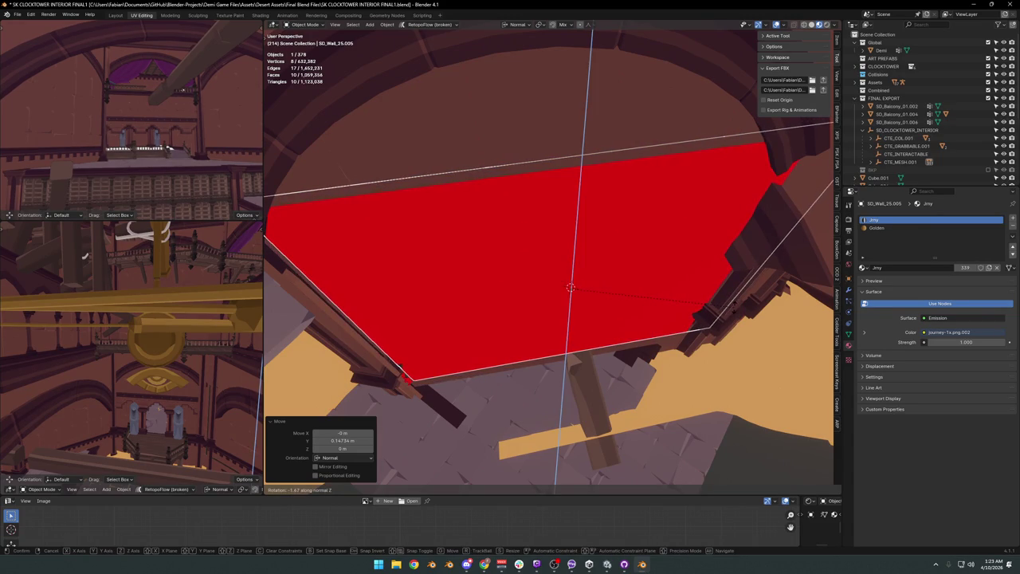
click(642, 329)
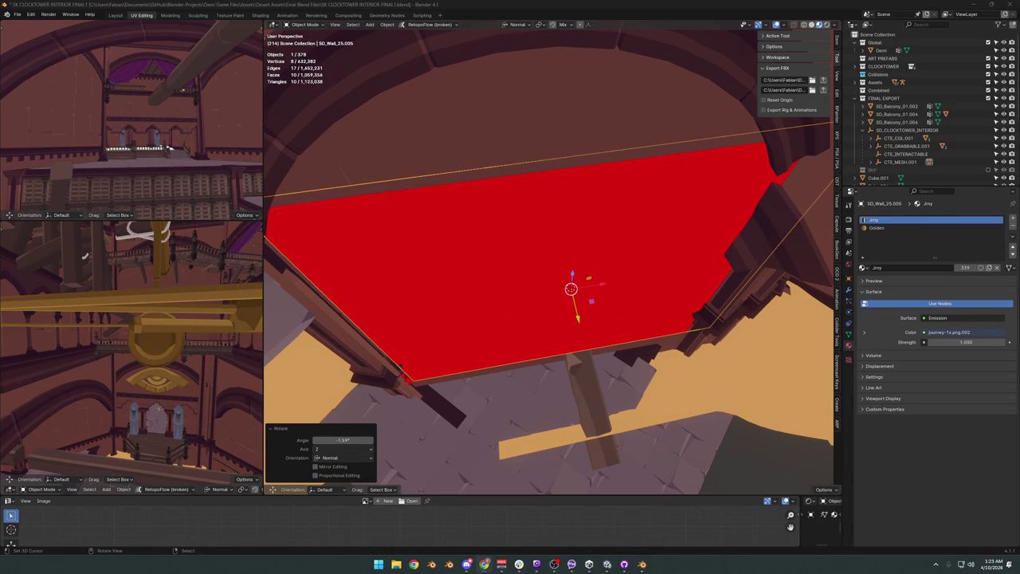
Push the panel 0.672 m along Y so it sits flush with the wall surface.
scroll(309, 267, up, 1)
mouse_move(119, 296)
middle_down()
mouse_move(11, 262)
mouse_move(255, 291)
middle_up()
mouse_move(427, 318)
middle_down()
mouse_move(535, 314)
mouse_move(574, 282)
mouse_move(558, 306)
middle_up()
key(g)
key(y)
click(617, 280)
mouse_move(617, 280)
middle_down()
mouse_move(588, 311)
mouse_move(560, 317)
mouse_move(579, 323)
middle_up()
Deselect the panel and start editing the faces of wall tile mesh SD_Pillar_00.074.
key(alt+a)
key(Tab)
key(Tab)
click(570, 332)
key(Tab)
middle_drag(576, 356, 590, 340)
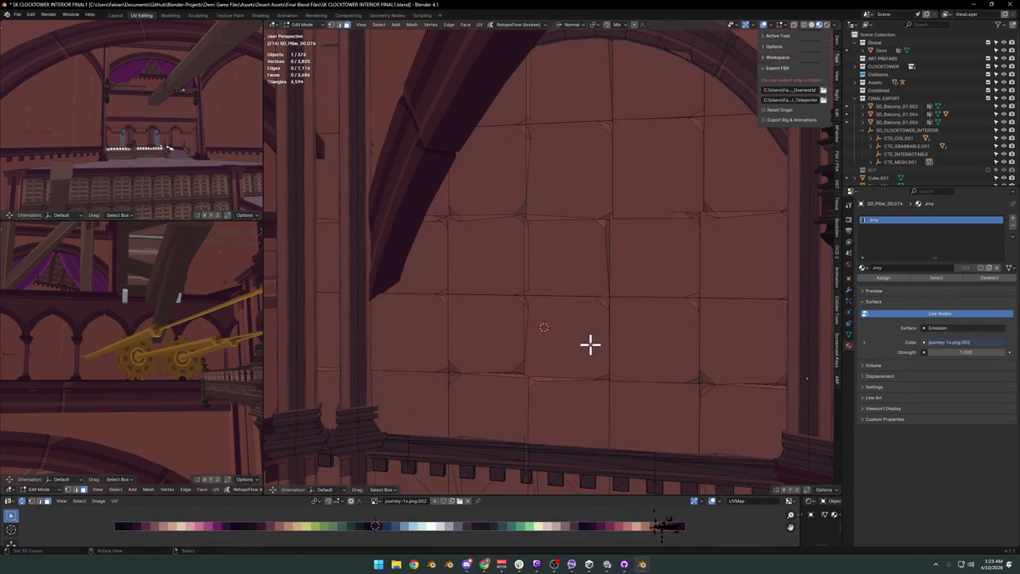
Scale down one wall tile face, then pick the tile above it.
click(576, 344)
key(s)
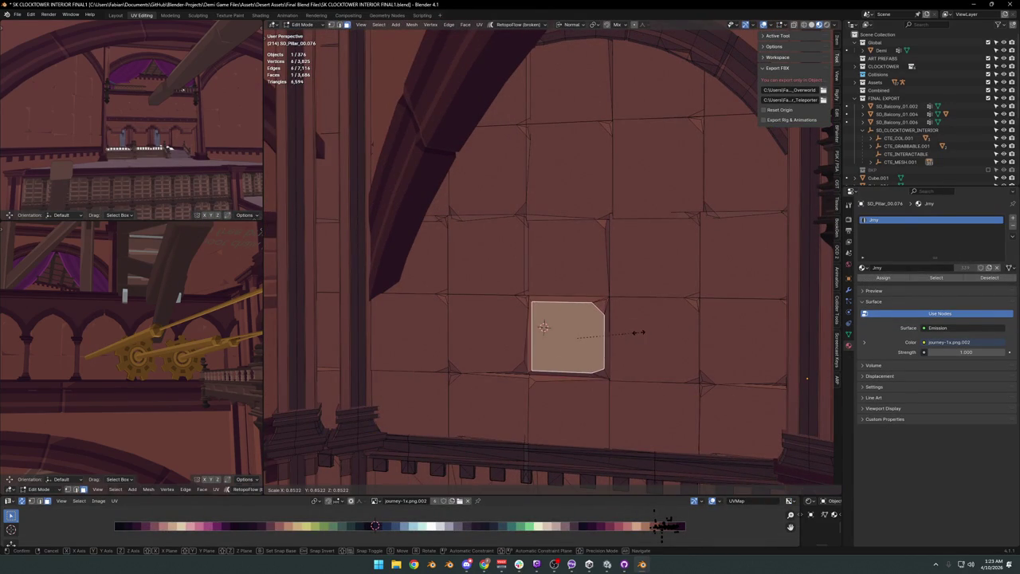
click(638, 332)
mouse_move(638, 326)
middle_down()
mouse_move(610, 342)
mouse_move(619, 322)
mouse_move(597, 319)
middle_up()
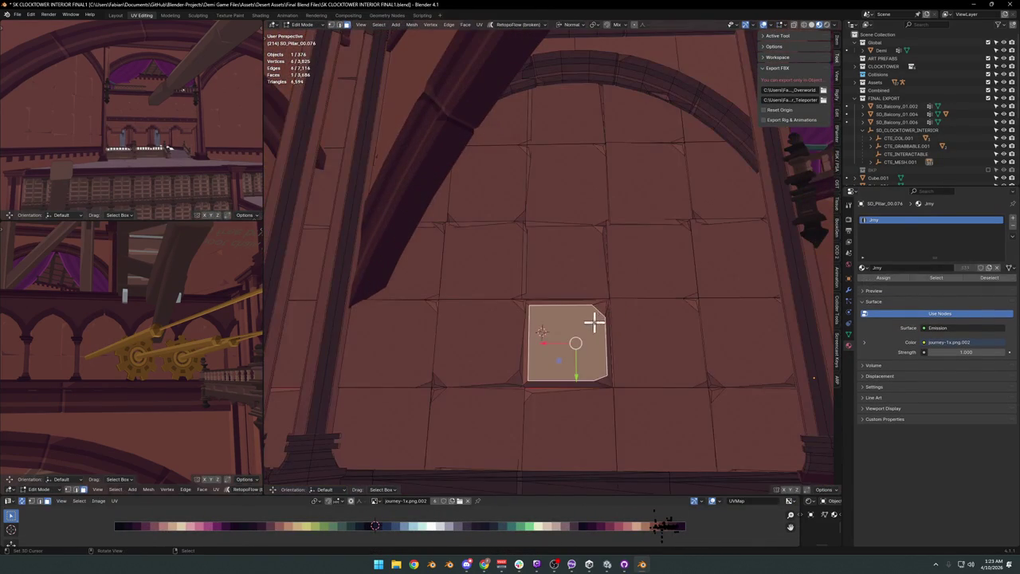
click(581, 205)
middle_drag(581, 205, 577, 225)
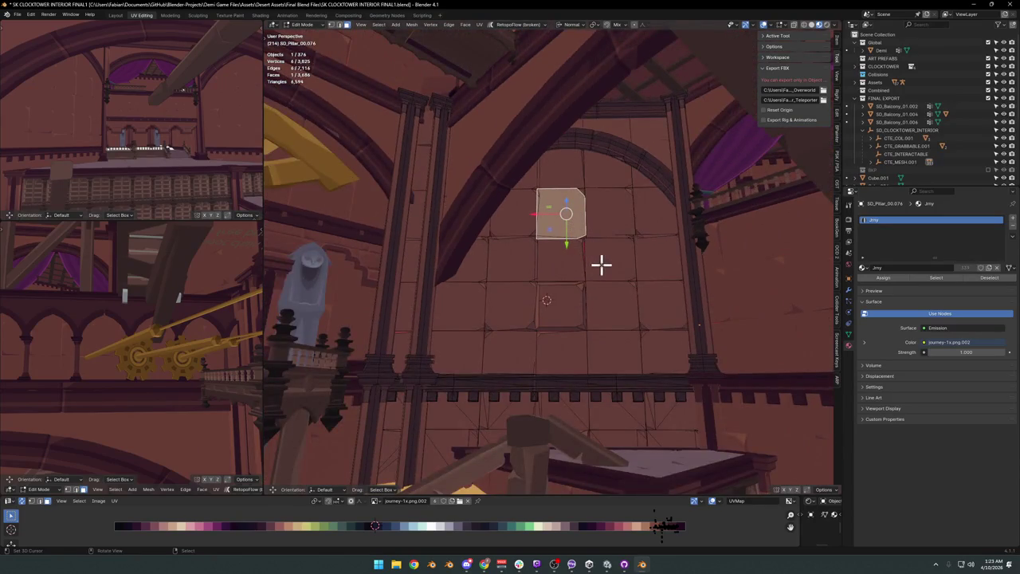
scroll(601, 265, up, 2)
scroll(596, 279, up, 1)
scroll(595, 284, up, 1)
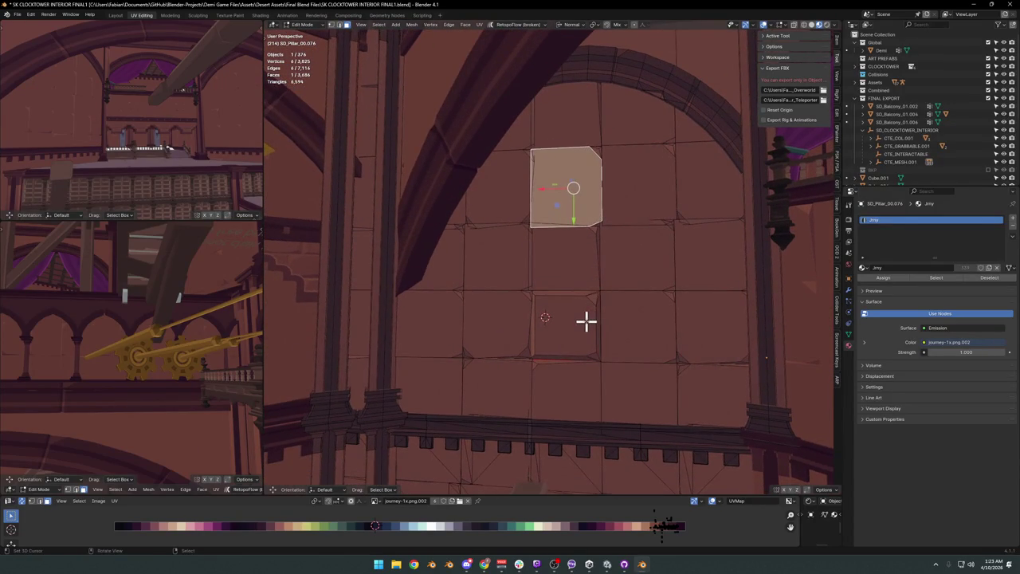
Link-select a group of lower tiles, preview the opening by hiding them, then restore and deselect.
click(587, 320)
key(l)
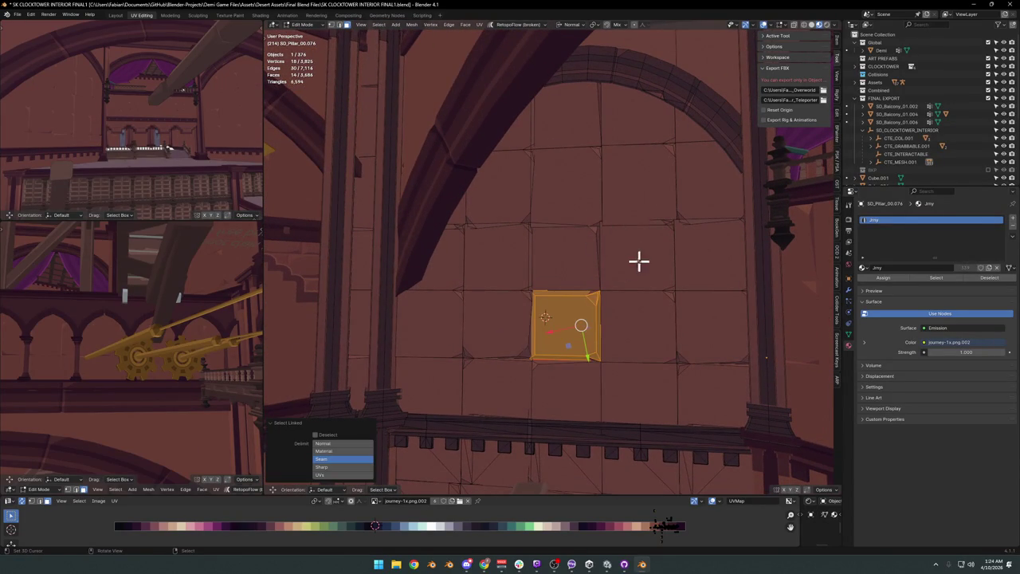
key(l)
key(l)
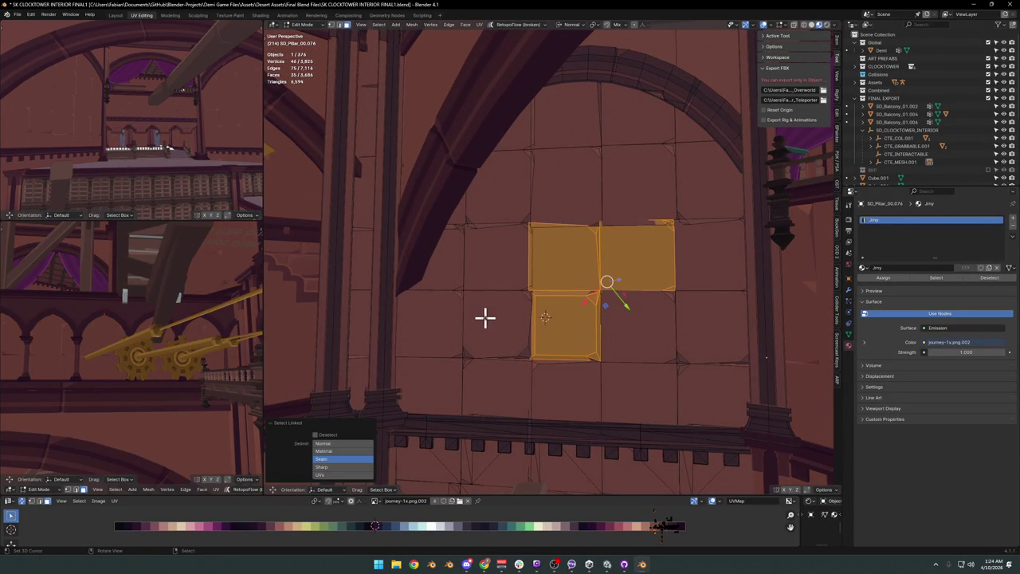
key(l)
key(l)
key(l)
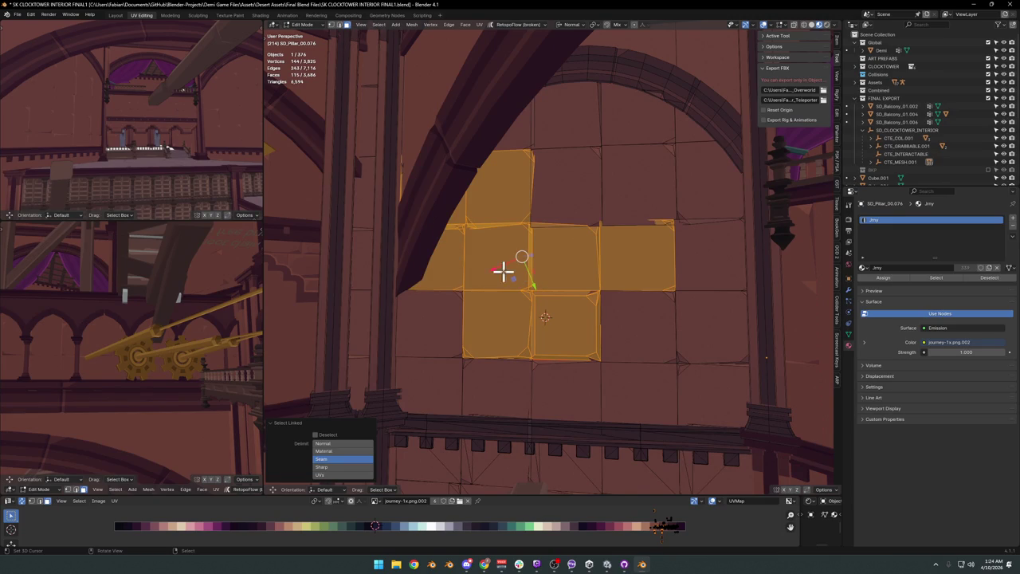
key(h)
mouse_move(601, 257)
middle_down()
mouse_move(585, 234)
mouse_move(582, 246)
middle_up()
key(alt+h)
key(alt+a)
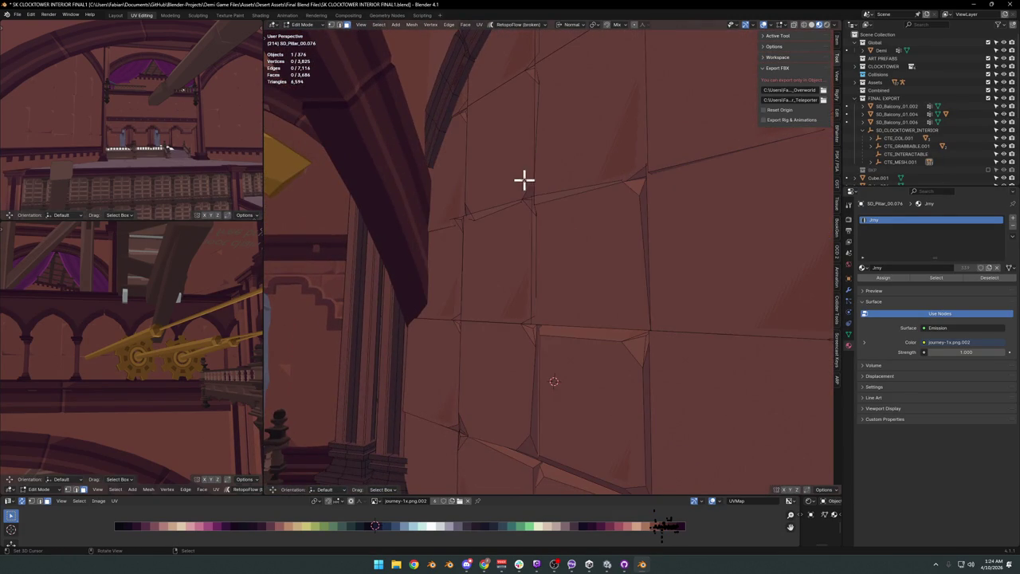
Link-select the stepped block of tiles and test-hide it to preview the stepped opening.
key(l)
mouse_move(512, 194)
middle_down()
mouse_move(526, 258)
mouse_move(551, 273)
middle_up()
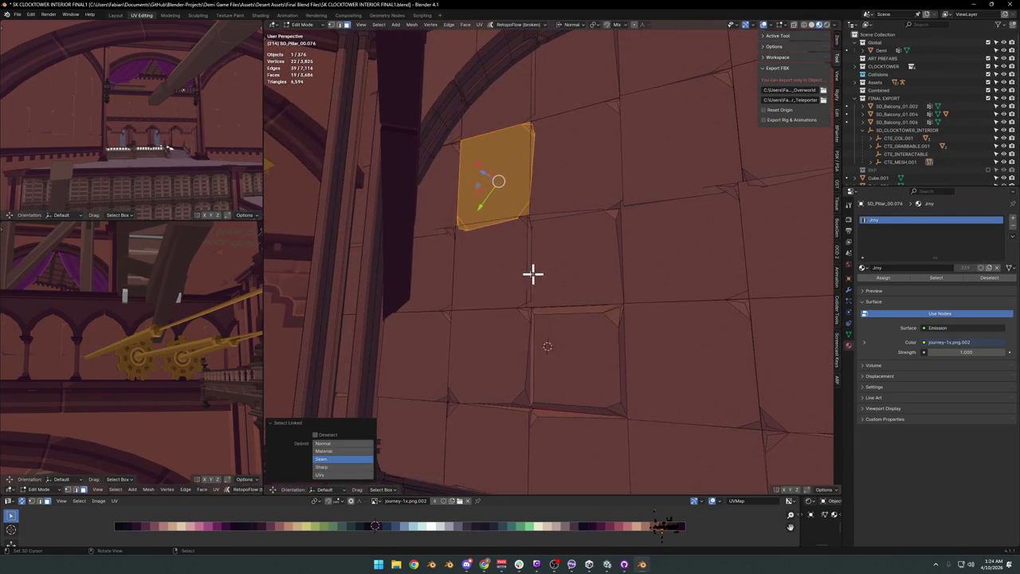
key(l)
key(l)
key(l)
key(l)
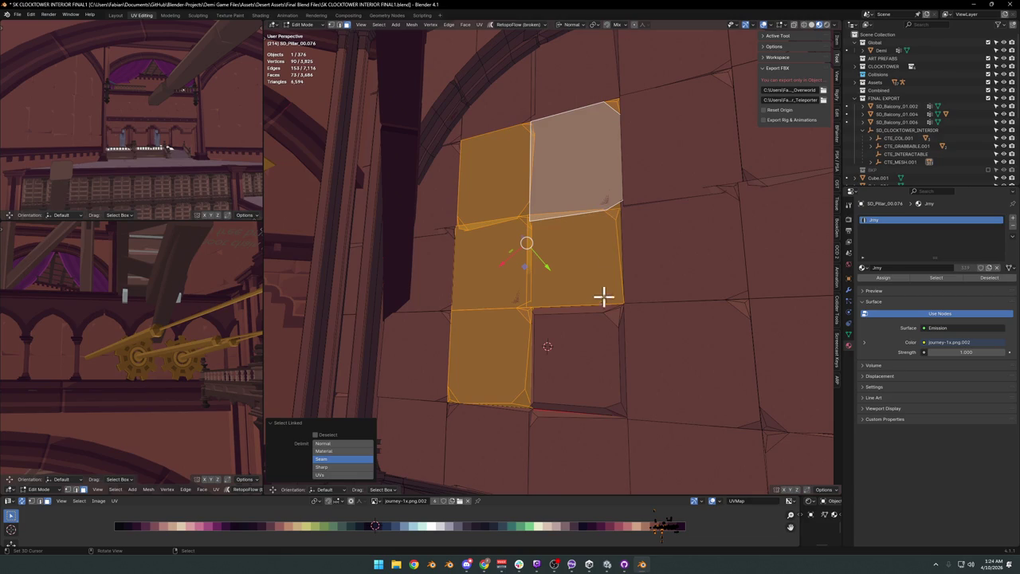
key(l)
scroll(627, 276, down, 2)
mouse_move(626, 275)
middle_down()
mouse_move(632, 289)
mouse_move(608, 311)
middle_up()
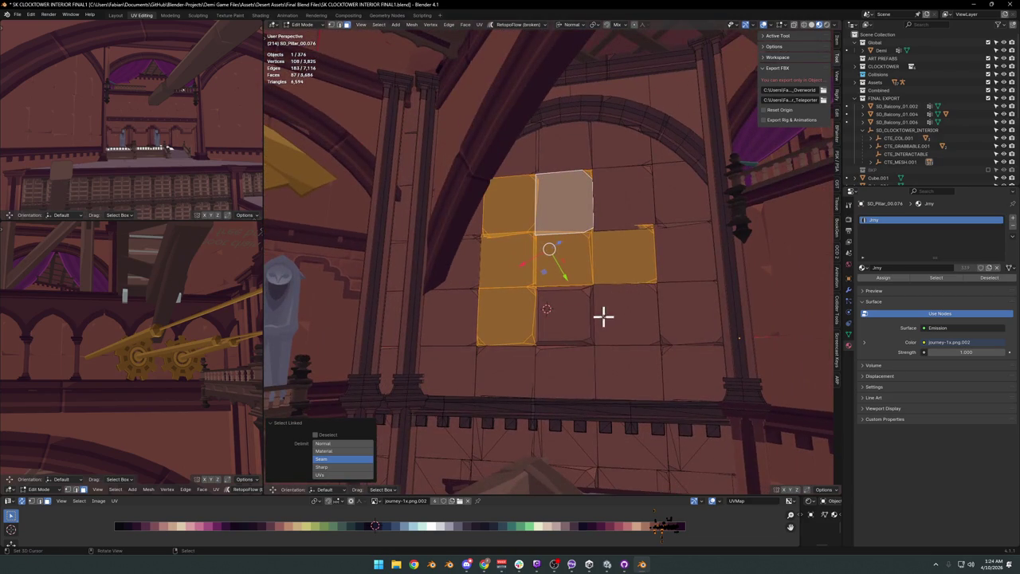
key(l)
key(h)
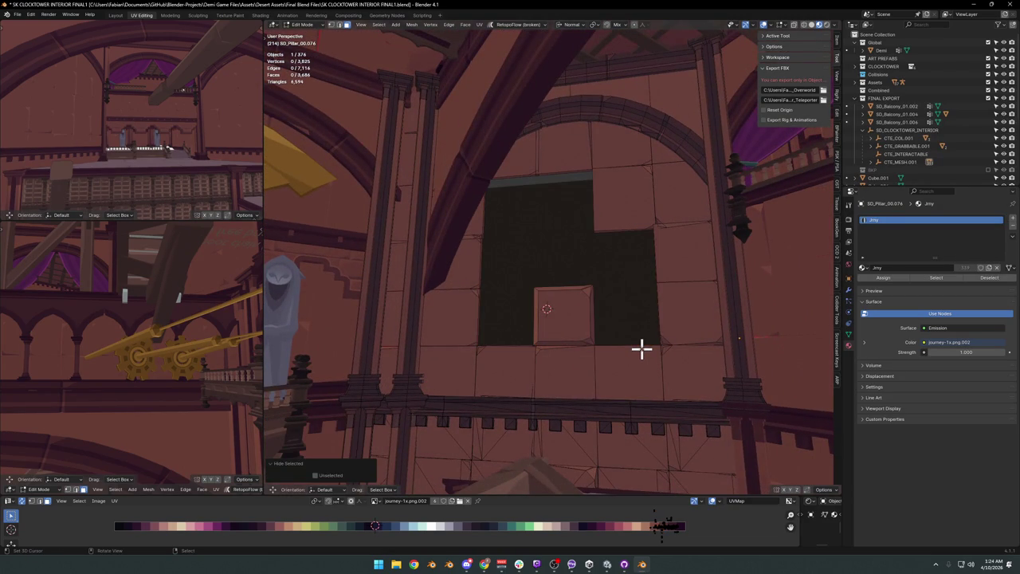
mouse_move(642, 348)
middle_down()
mouse_move(601, 302)
mouse_move(590, 311)
mouse_move(623, 285)
middle_up()
key(ctrl+z)
key(h)
key(ctrl+z)
Separate the chosen tiles into their own object and push them out of the wall.
right_click(625, 295)
click(571, 266)
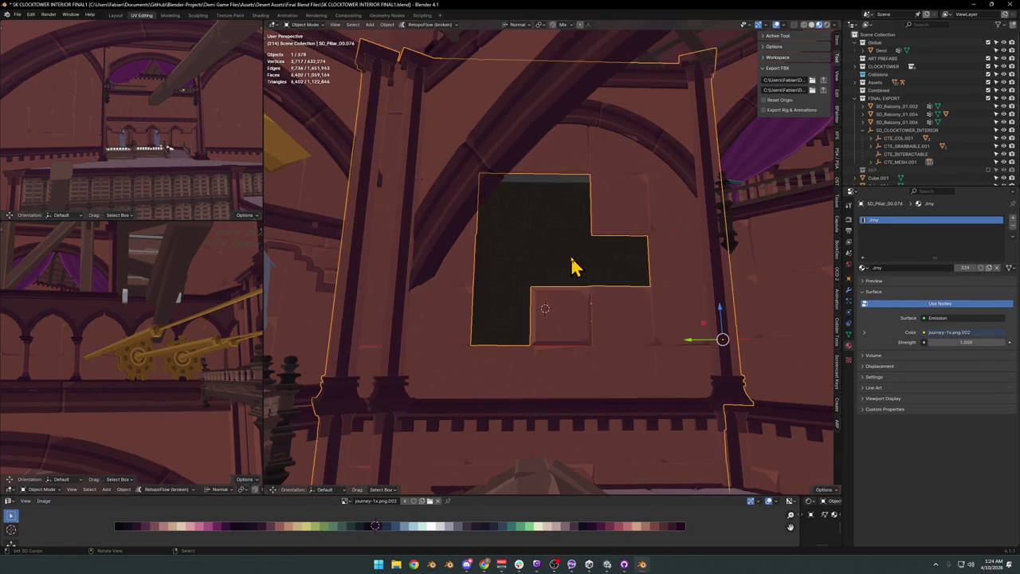
key(g)
click(606, 201)
key(shift+grave)
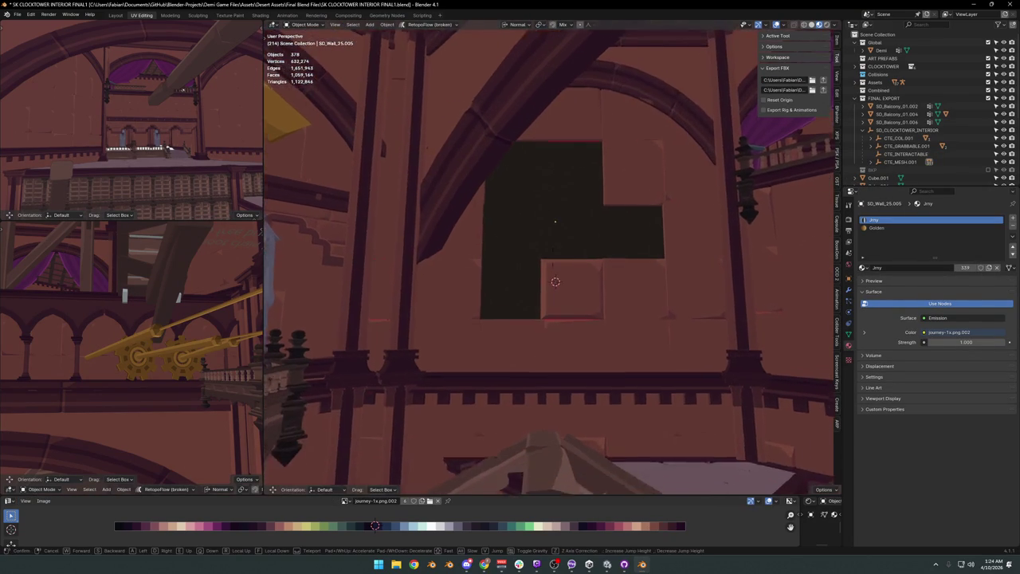
key(w)
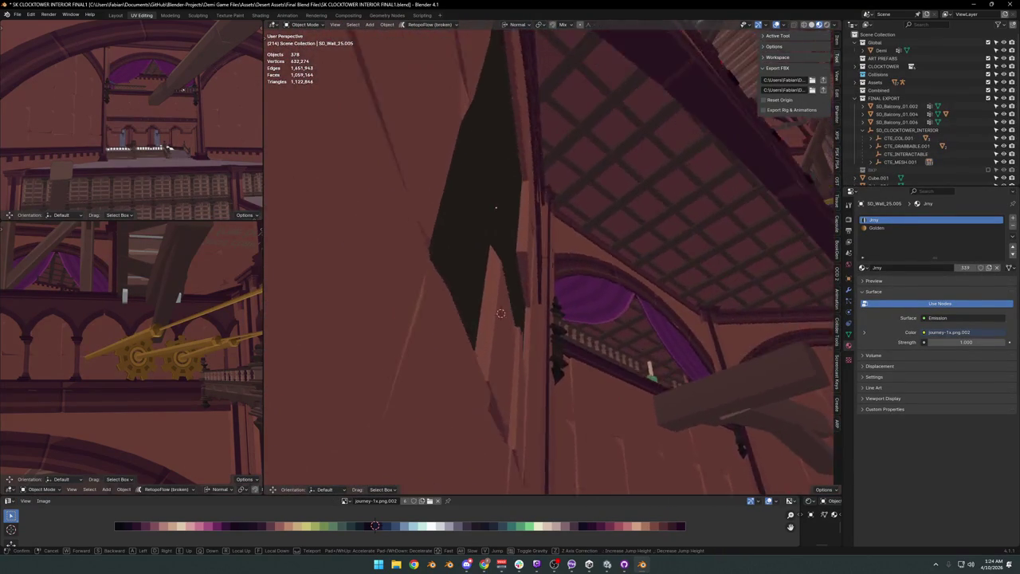
click(603, 269)
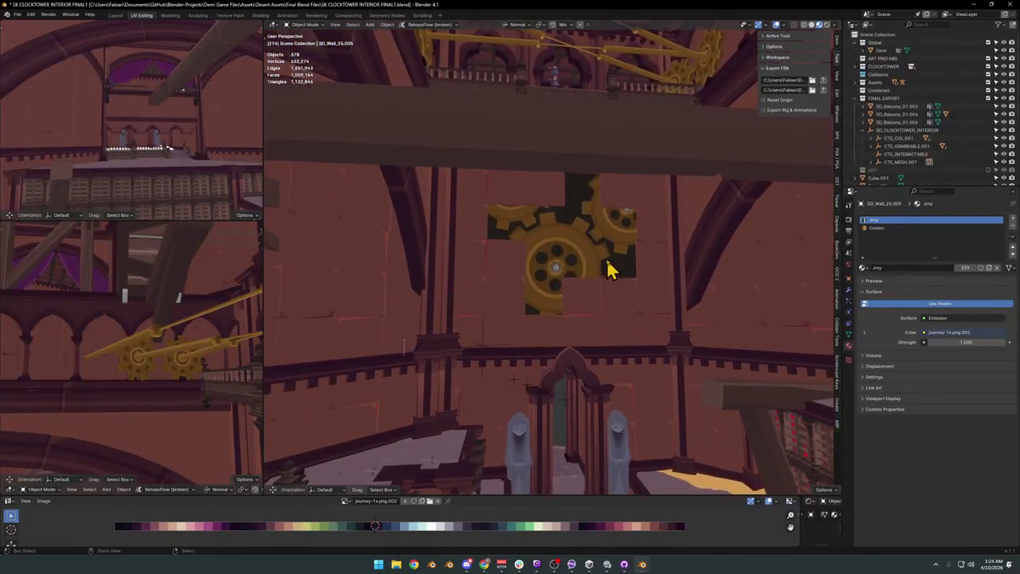
Save, duplicate golden gear Circle.006 in place, and copy the wall's rotation onto it.
click(548, 263)
key(ctrl+s)
key(g)
click(558, 269)
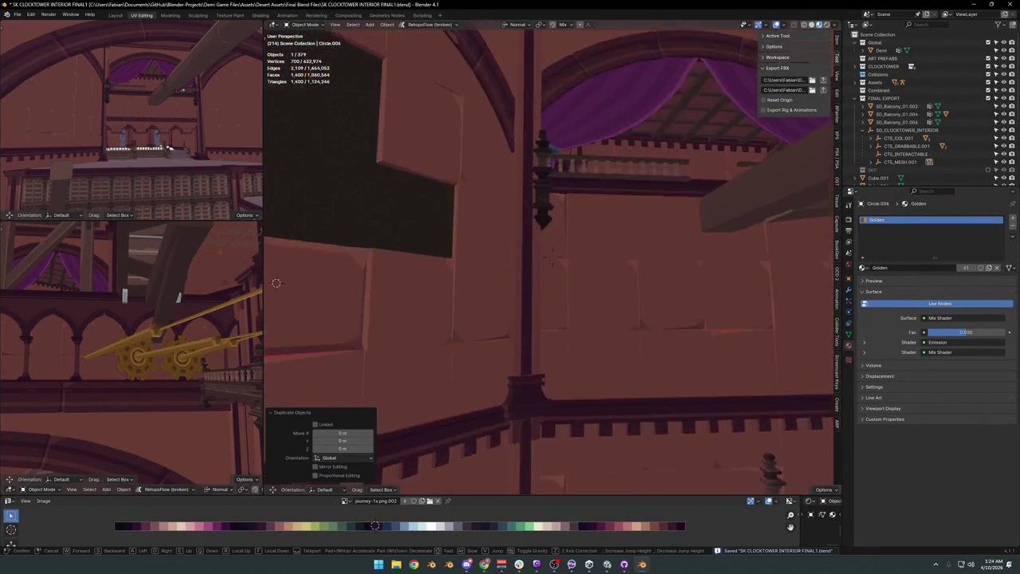
shift+click(668, 256)
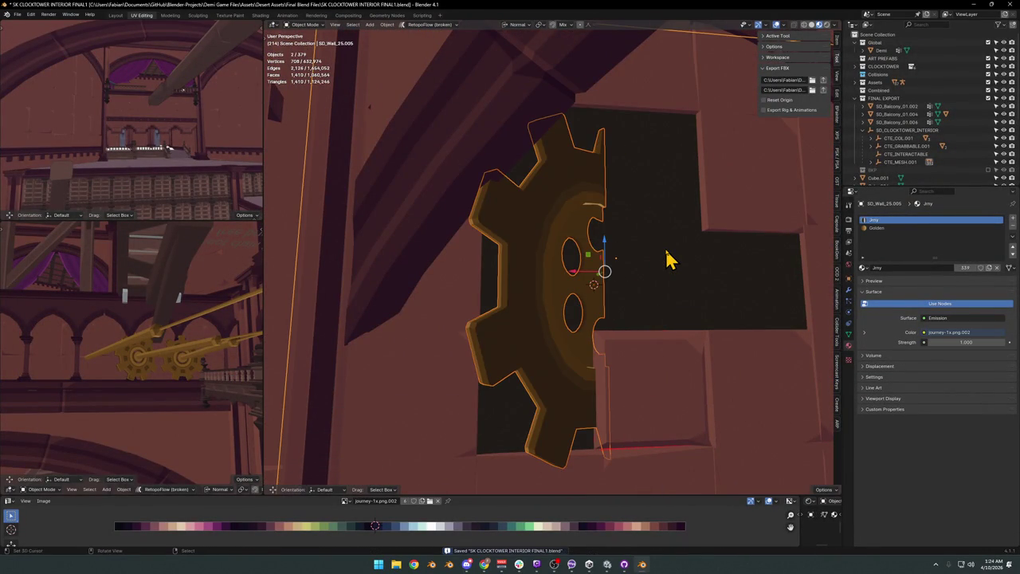
click(637, 266)
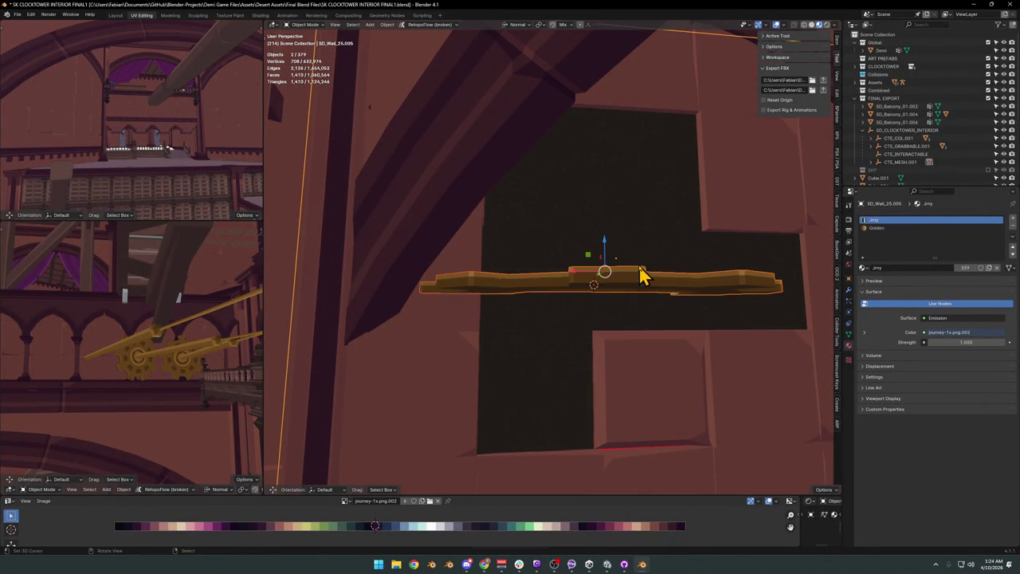
click(644, 284)
Turn the duplicated gear -90° about its X axis so it faces out.
key(r)
key(x)
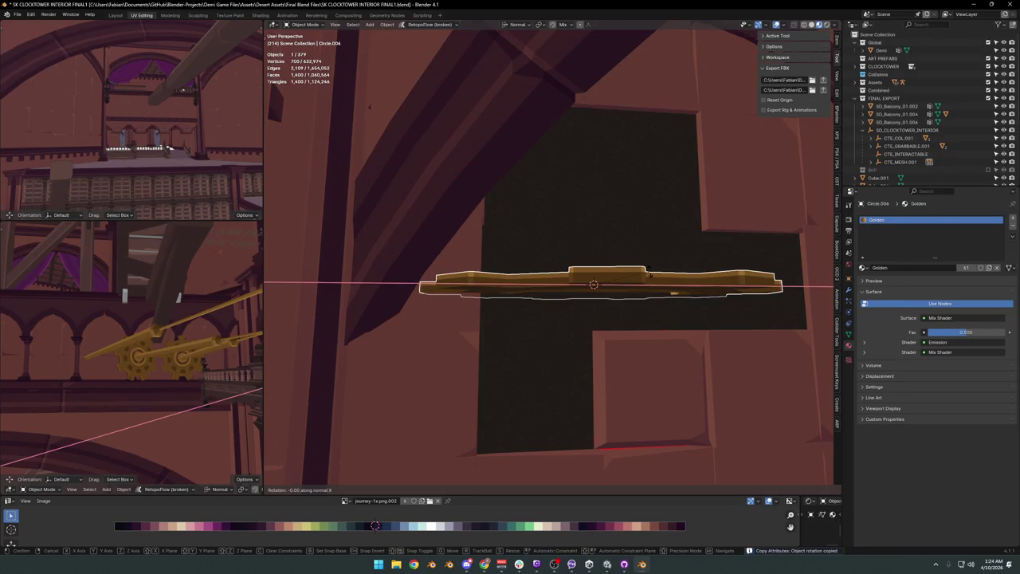
key(Escape)
text(rx)
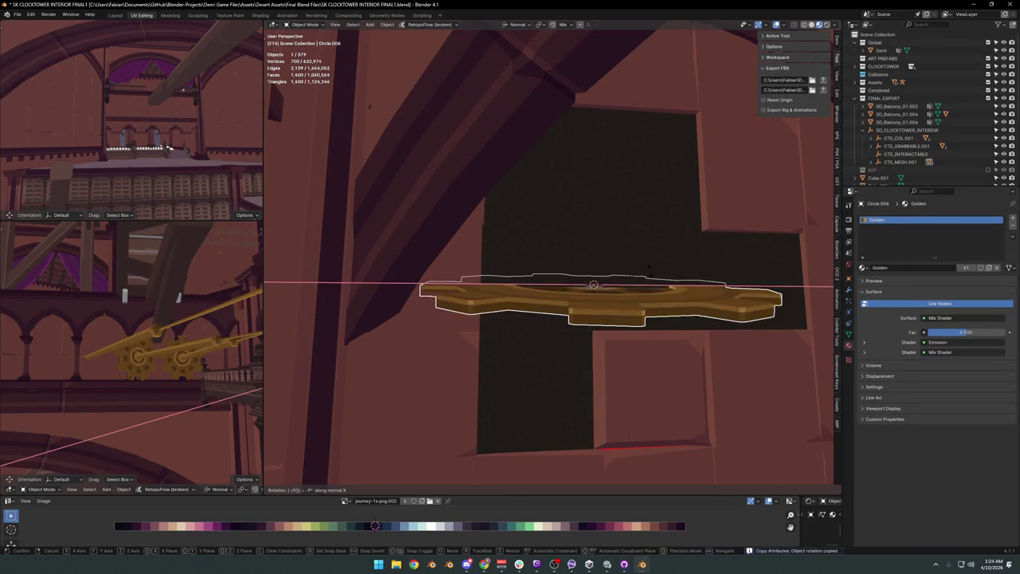
text(0)
key(Return)
Set the large gear back into the stepped opening and slide it sideways.
mouse_move(714, 277)
middle_down()
mouse_move(633, 273)
mouse_move(447, 398)
mouse_move(610, 319)
mouse_move(587, 319)
mouse_move(581, 303)
mouse_move(644, 314)
middle_up()
key(g)
key(z)
click(598, 333)
key(g)
key(x)
click(546, 303)
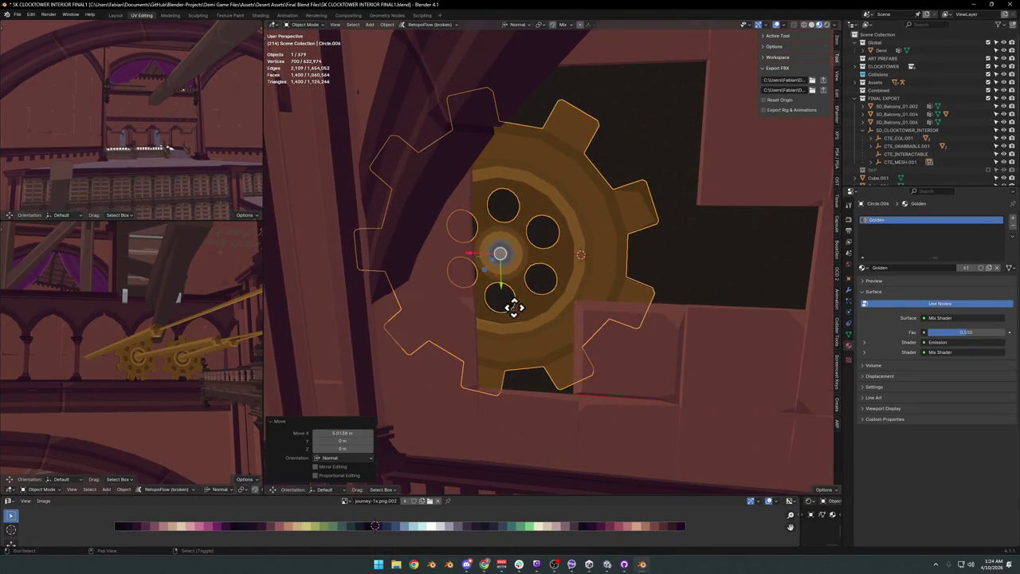
Make a copy of the gear along X and shrink it to 0.604.
key(shift+d)
key(x)
click(709, 322)
key(s)
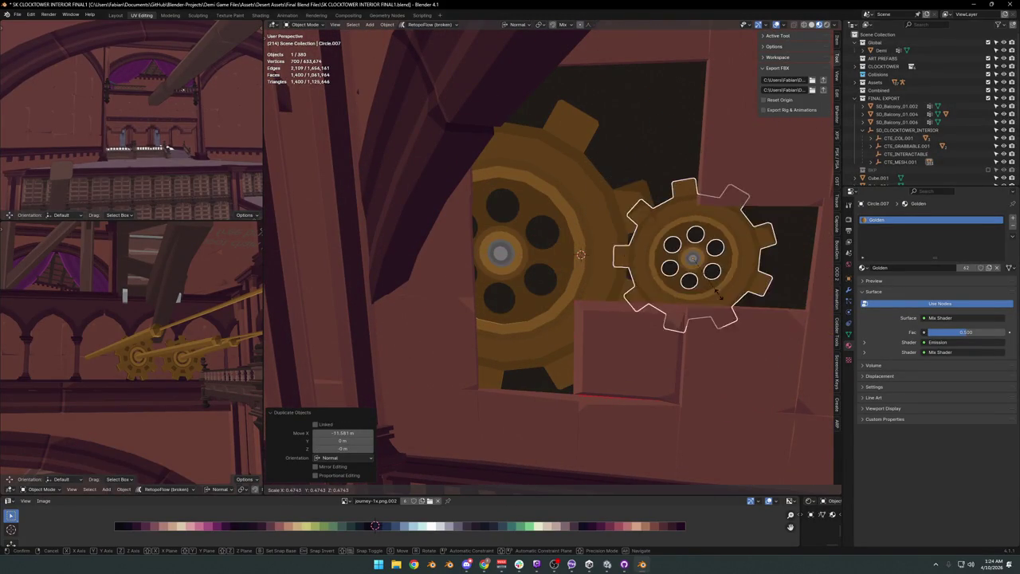
click(740, 289)
Slide the small gear beside the big one and turn it 3.54° so the teeth mesh.
key(g)
key(x)
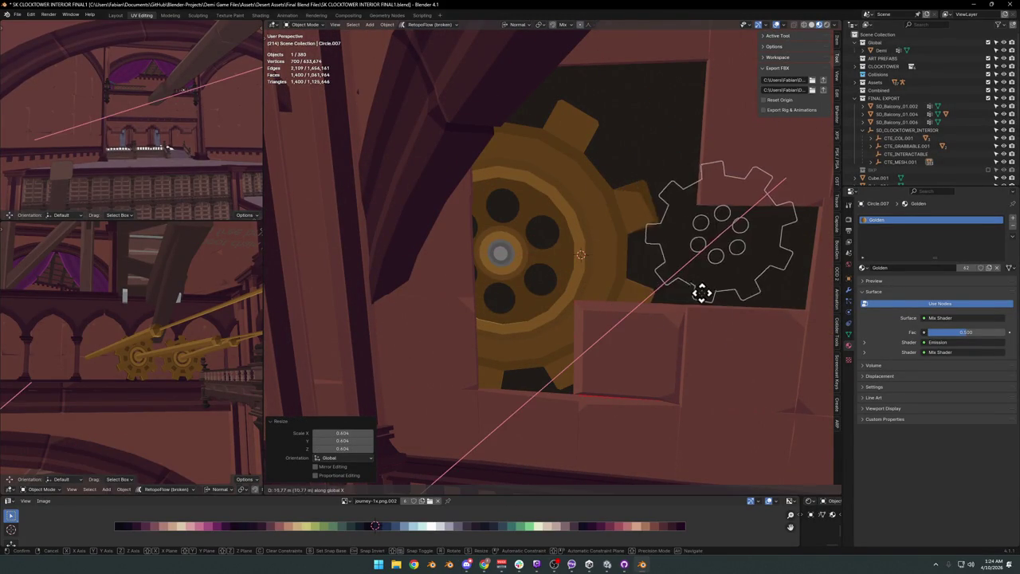
click(694, 294)
key(g)
key(x)
key(x)
click(724, 284)
key(r)
click(747, 317)
key(g)
click(722, 309)
Delete the leftover wall block.
middle_drag(739, 282, 676, 297)
click(687, 302)
key(Delete)
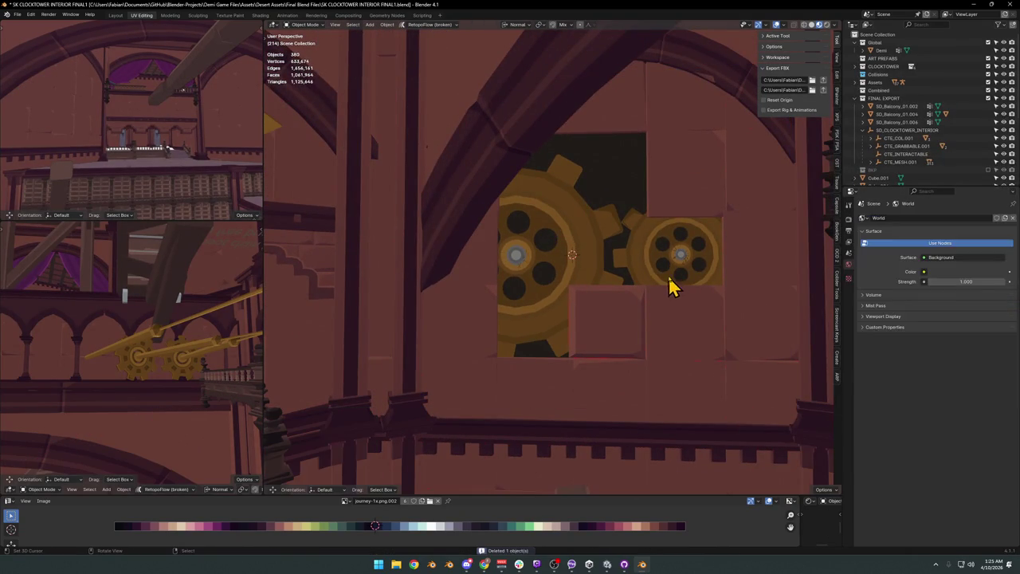
Duplicate the small gear into a third gear and raise it above the others.
click(672, 284)
key(shift+d)
key(y)
click(681, 221)
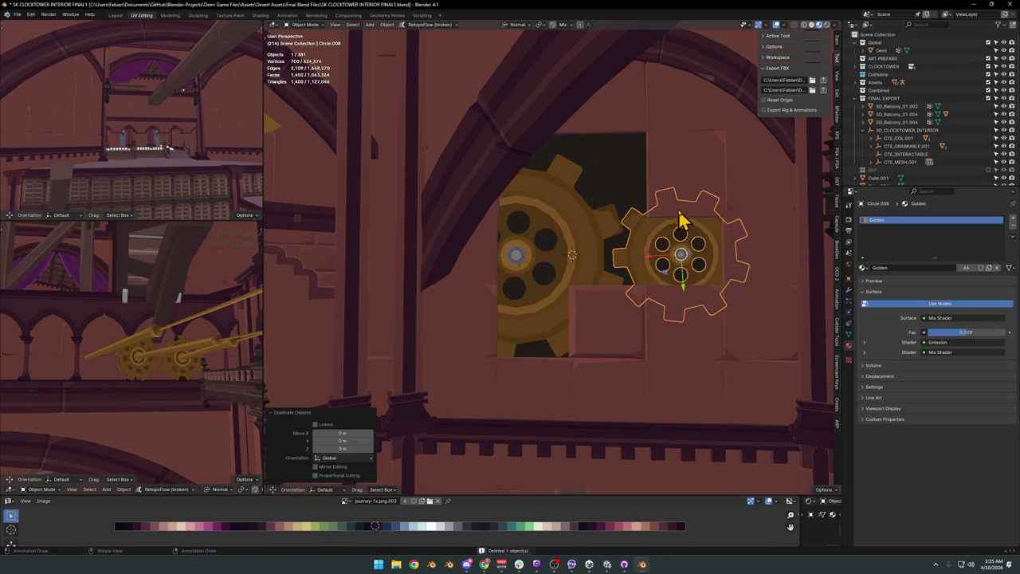
key(g)
key(z)
click(705, 191)
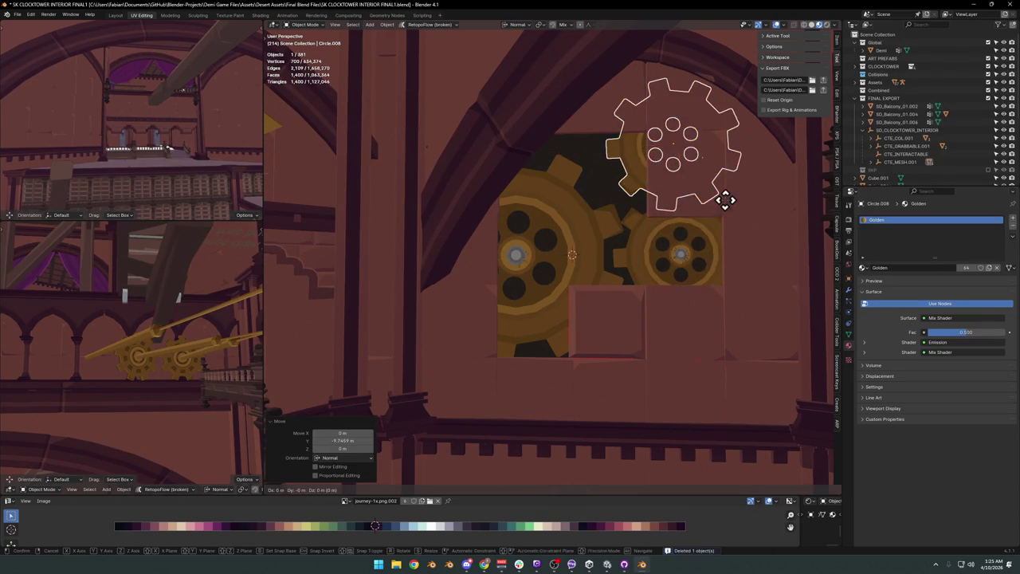
key(x)
key(z)
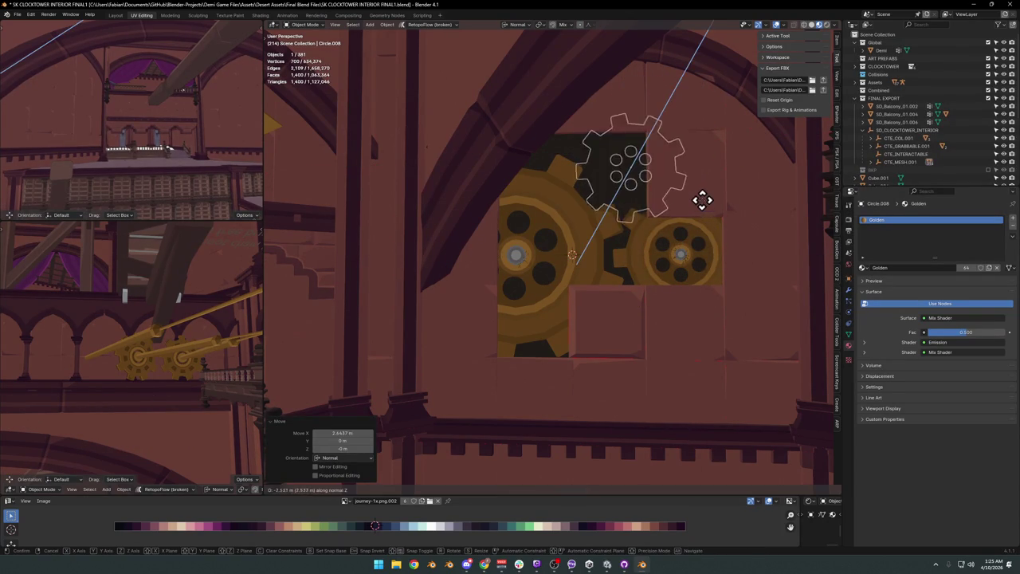
click(701, 206)
Lower the third gear slightly and enlarge it without changing its thickness.
key(g)
key(y)
click(675, 225)
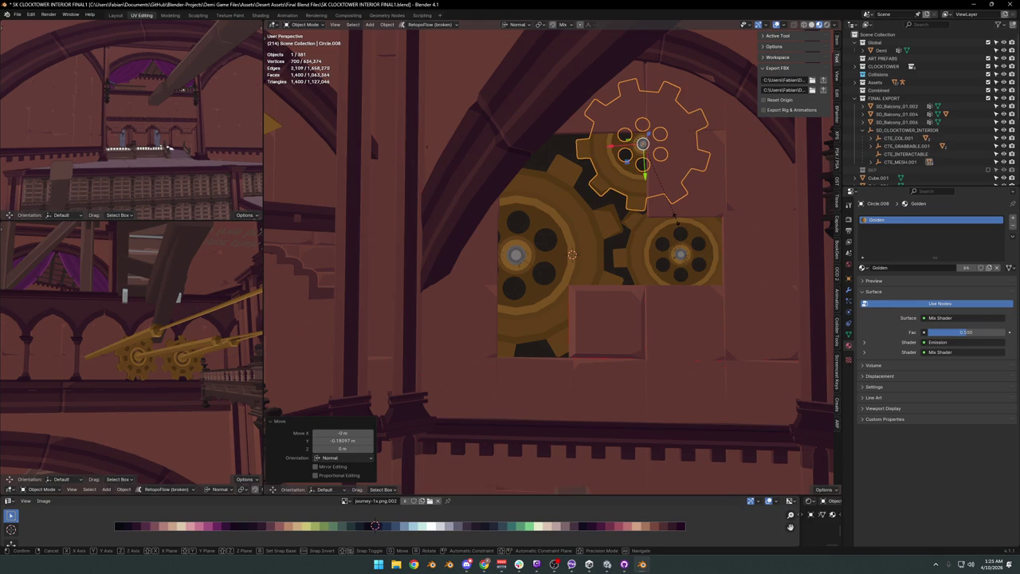
click(677, 224)
key(s)
key(shift+z)
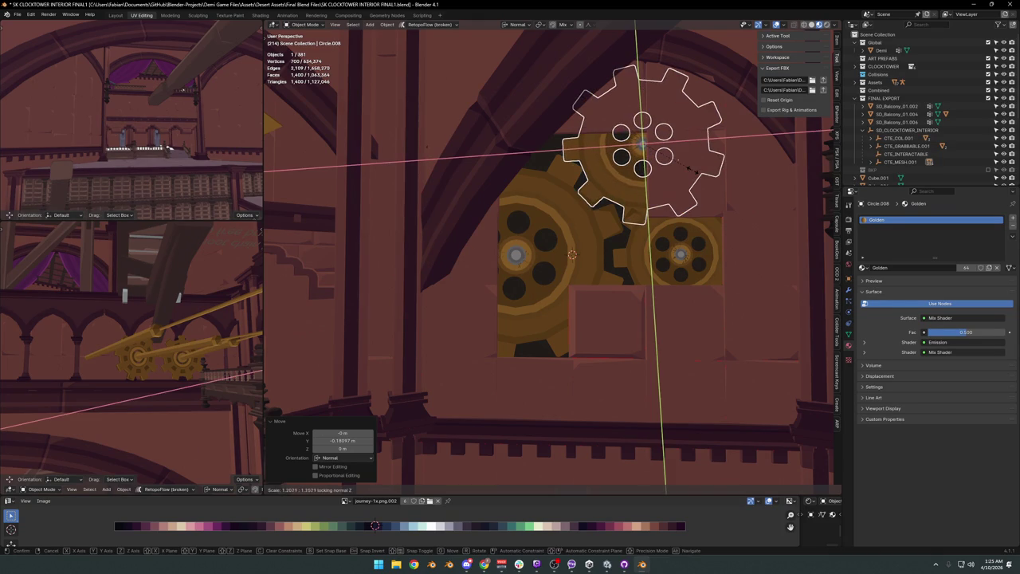
click(685, 185)
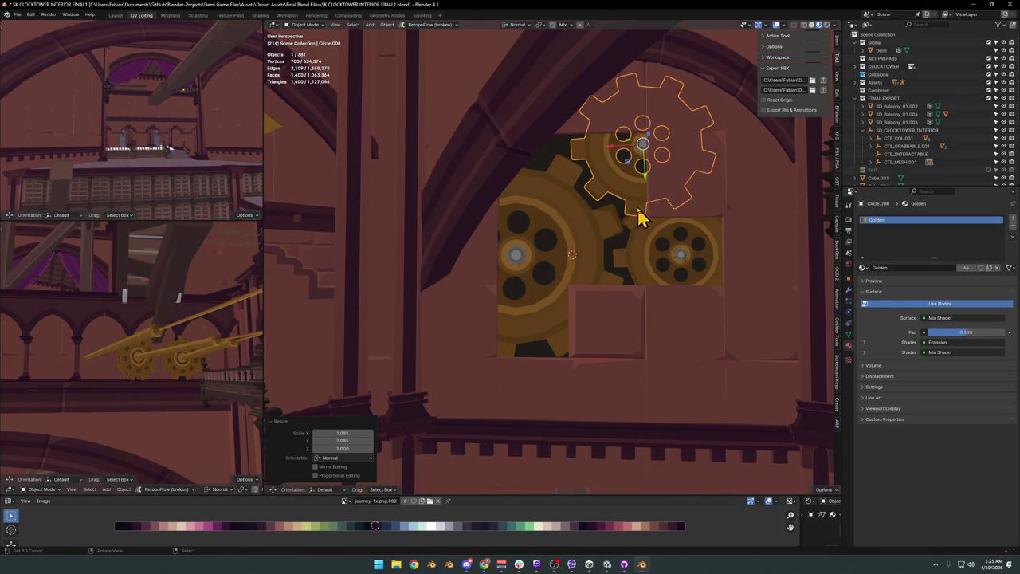
Adjust the upper gear's height and sideways position, then reposition the small right-hand gear along Y.
key(g)
key(y)
click(652, 216)
key(g)
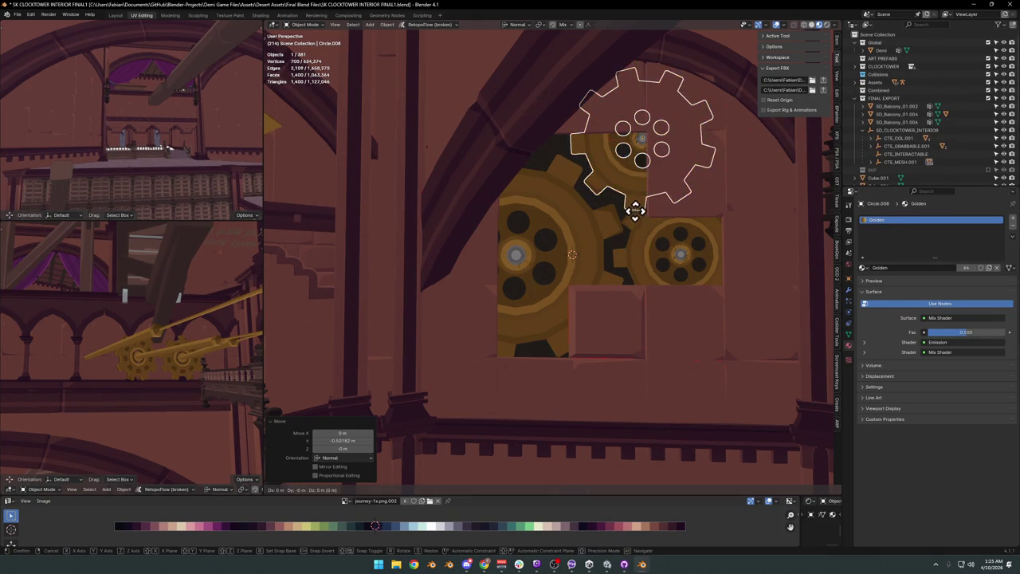
click(667, 205)
key(g)
key(y)
key(g)
key(y)
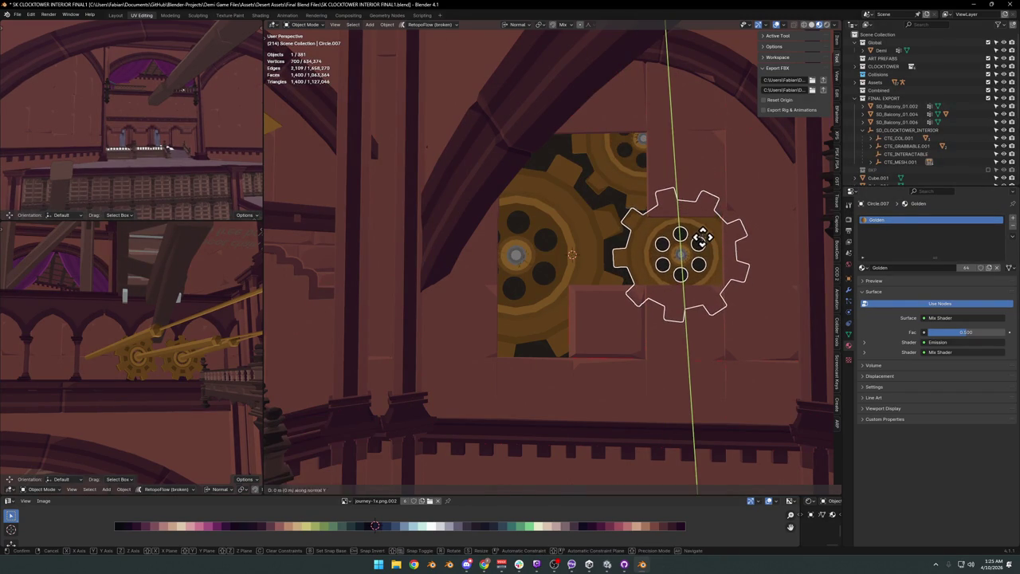
click(701, 237)
Rotate the large gear and the small gear Circle.007 (about 4.57°) so their teeth line up.
click(603, 263)
key(r)
click(674, 257)
click(725, 263)
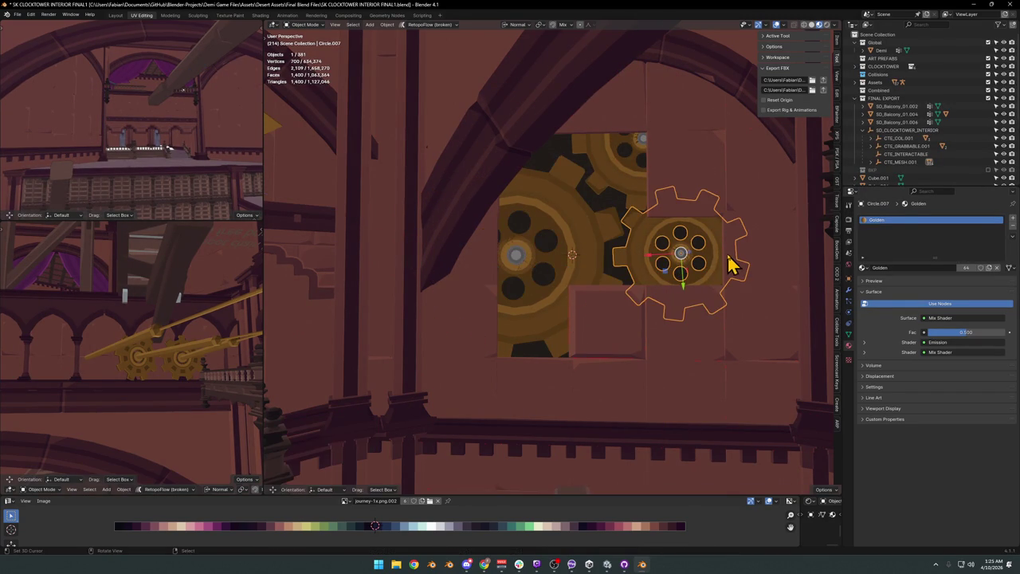
key(r)
key(z)
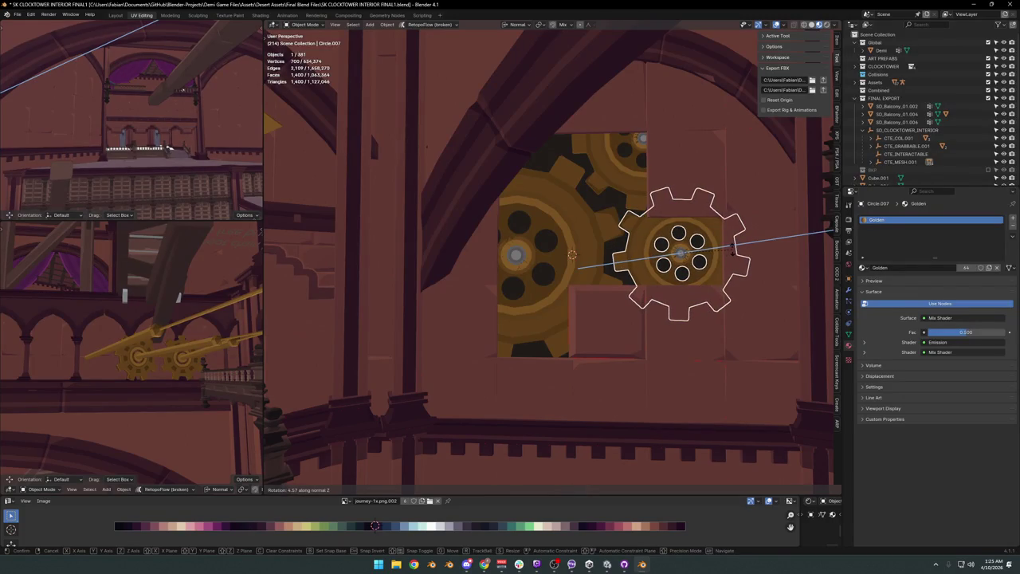
click(678, 257)
Orbit and fly through the scene to inspect the gears in the opening.
middle_drag(679, 257, 648, 233)
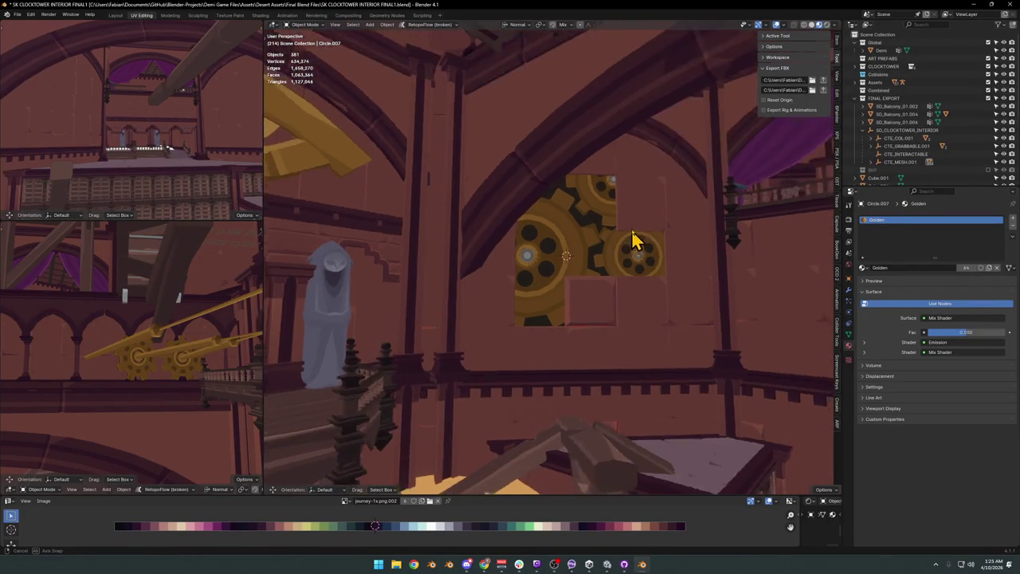
key(shift+grave)
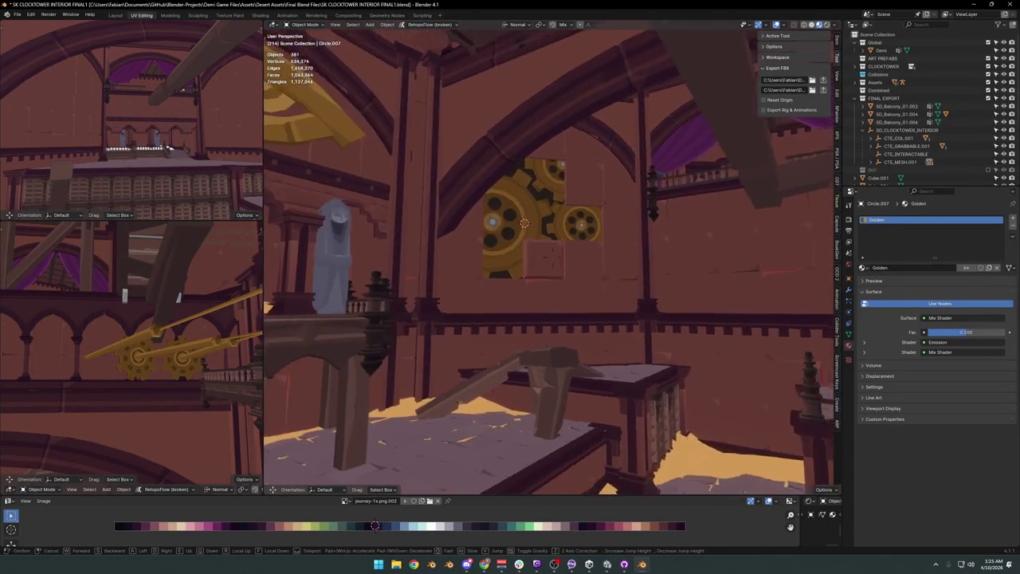
key(w)
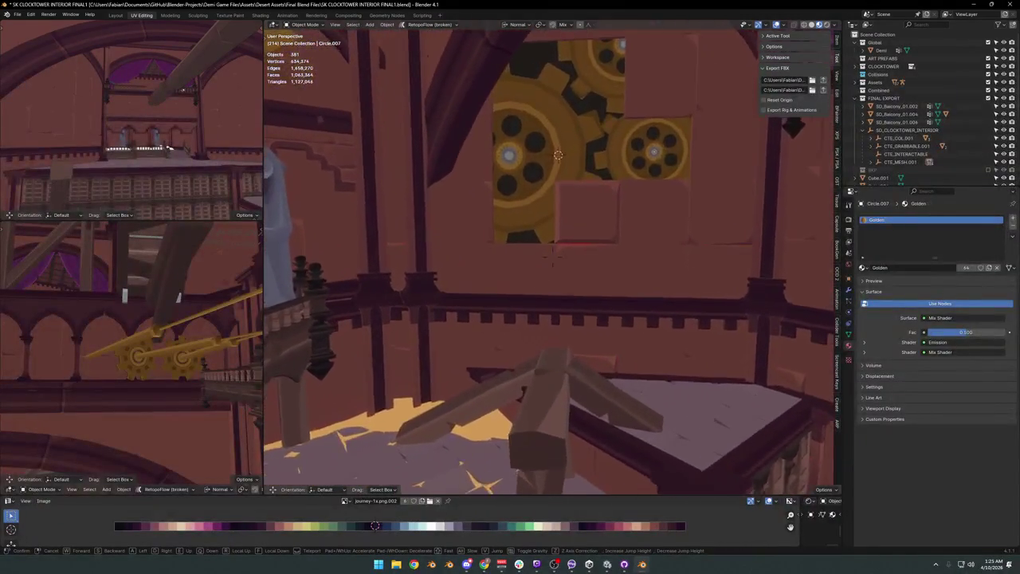
click(623, 255)
In SD_Pillar_00.074's Edit Mode, move the tile corner vertices along the opening's lower edge.
click(558, 291)
key(Tab)
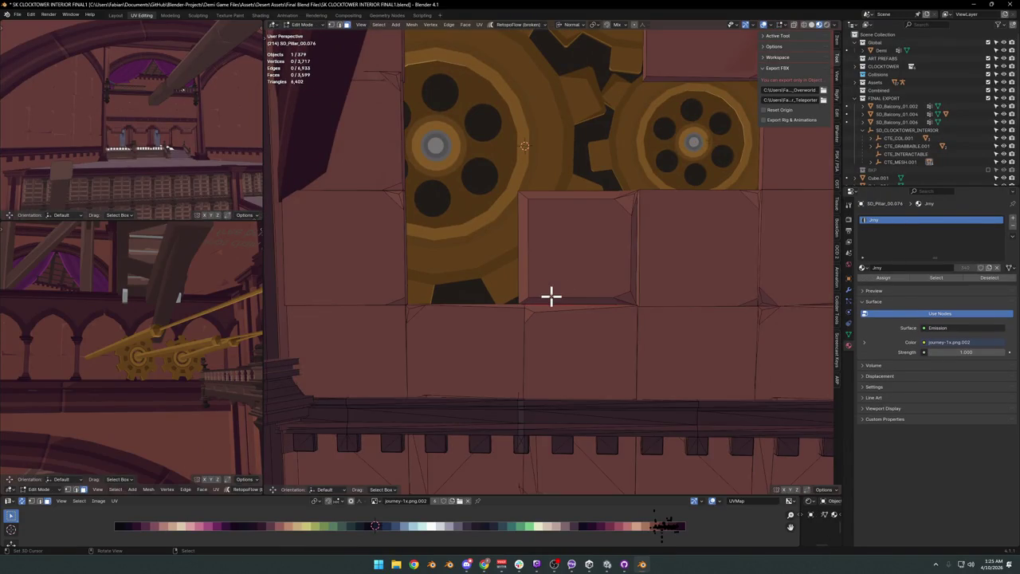
scroll(541, 285, up, 2)
mouse_move(595, 271)
middle_down()
mouse_move(563, 278)
mouse_move(580, 279)
mouse_move(585, 255)
mouse_move(563, 248)
mouse_move(628, 284)
middle_up()
key(g)
click(563, 295)
key(g)
click(565, 264)
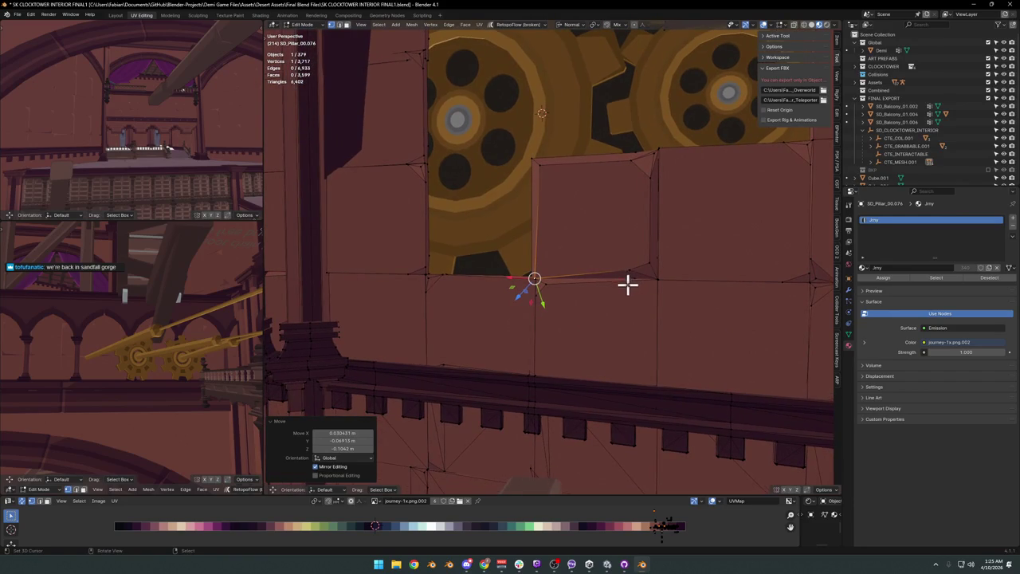
Try moving the tile edge below the opening's step, then cancel it.
key(alt+a)
click(638, 265)
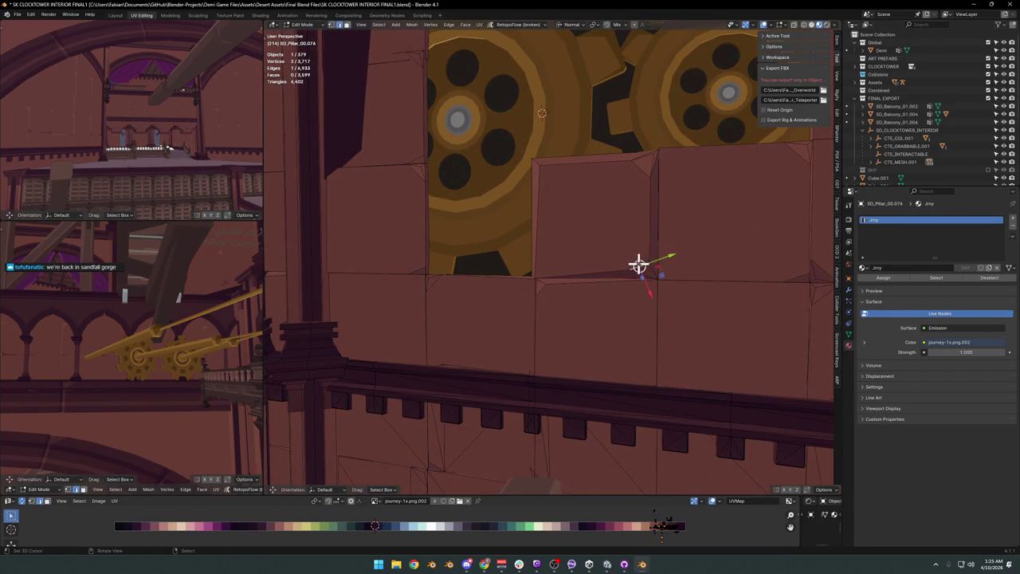
key(g)
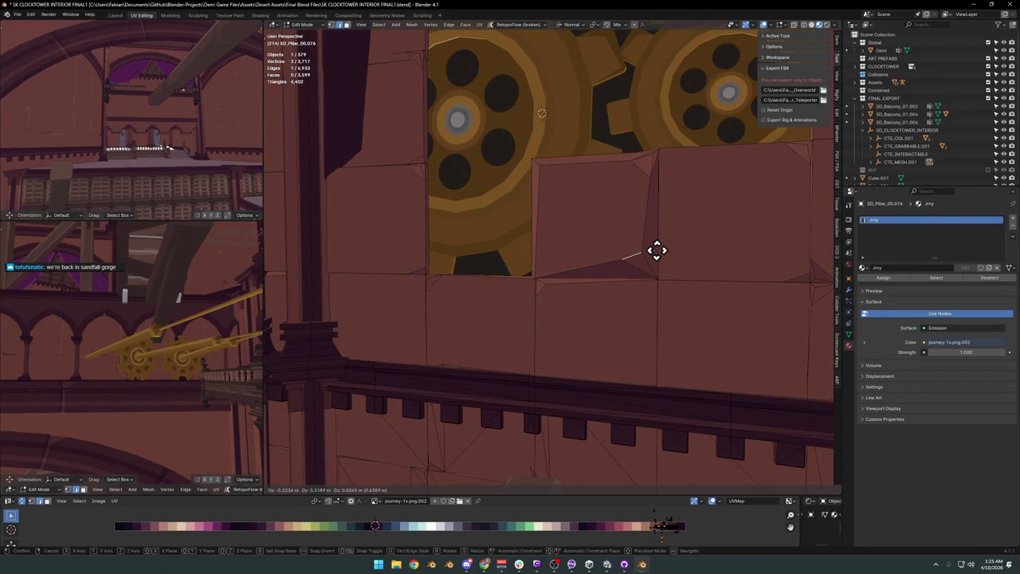
right_click(648, 251)
click(561, 185)
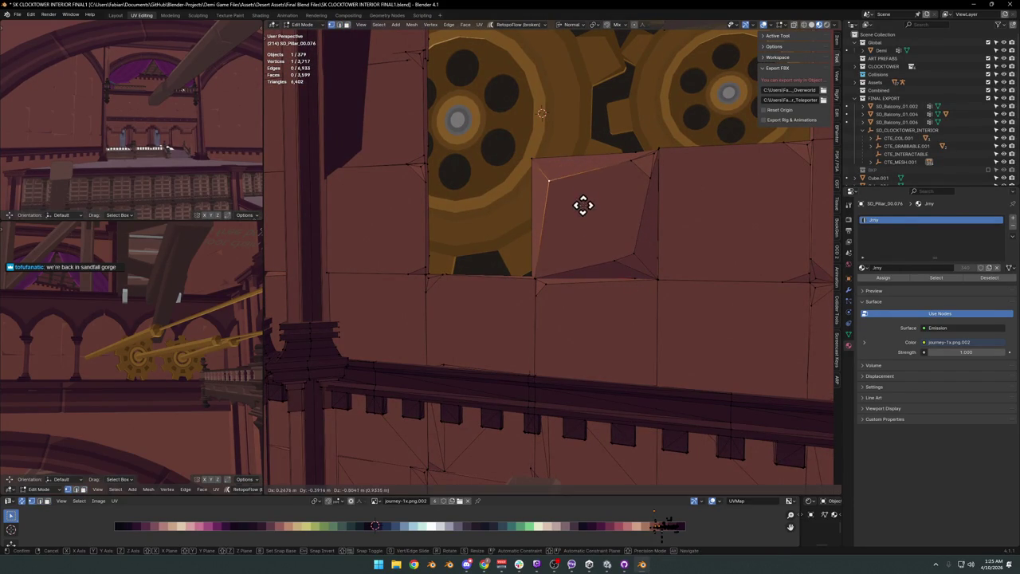
Check the wall outside Edit Mode, then move another tile vertex near the gears.
scroll(583, 205, down, 5)
key(Tab)
scroll(604, 253, up, 5)
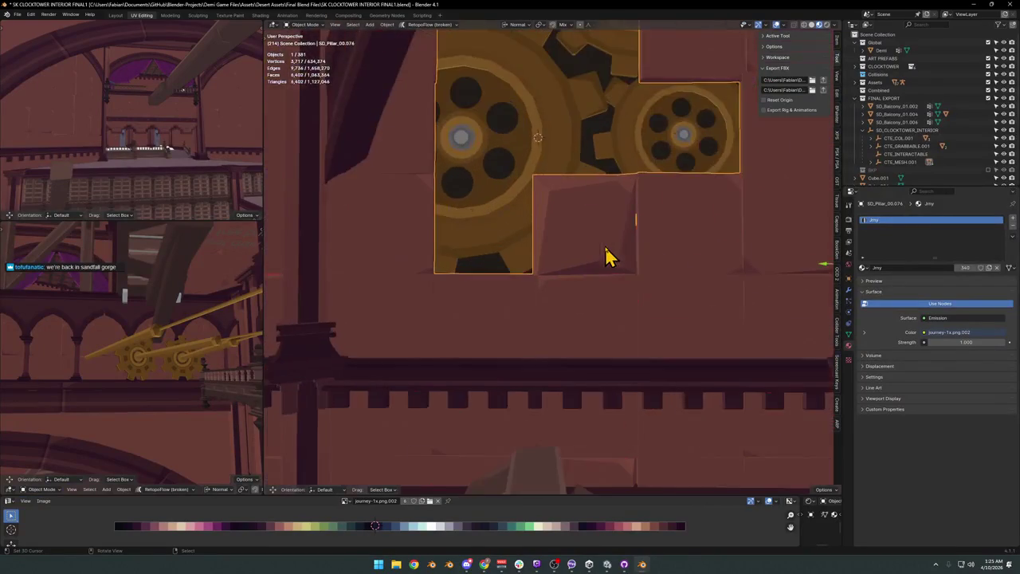
key(Tab)
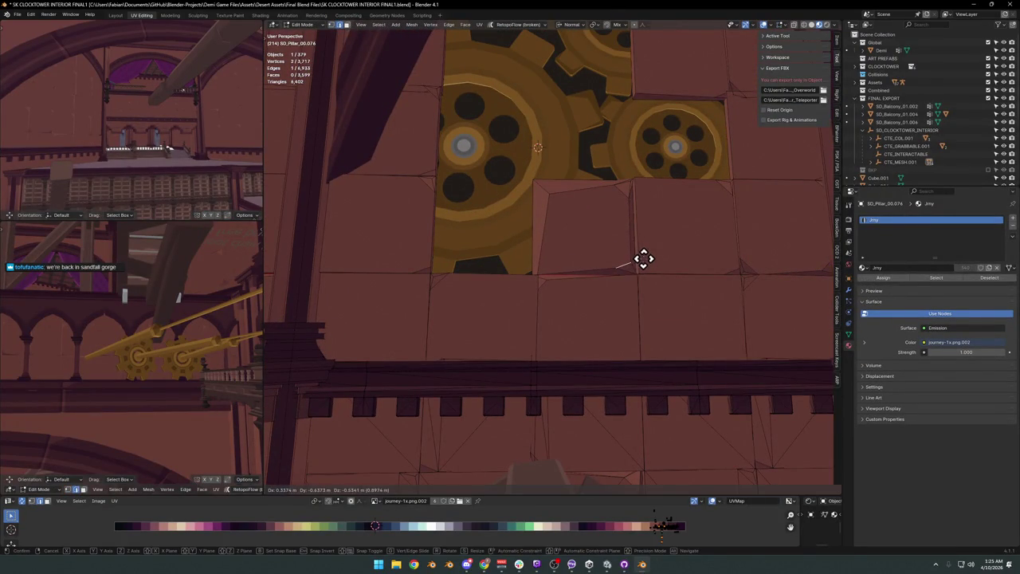
key(Tab)
scroll(629, 260, down, 5)
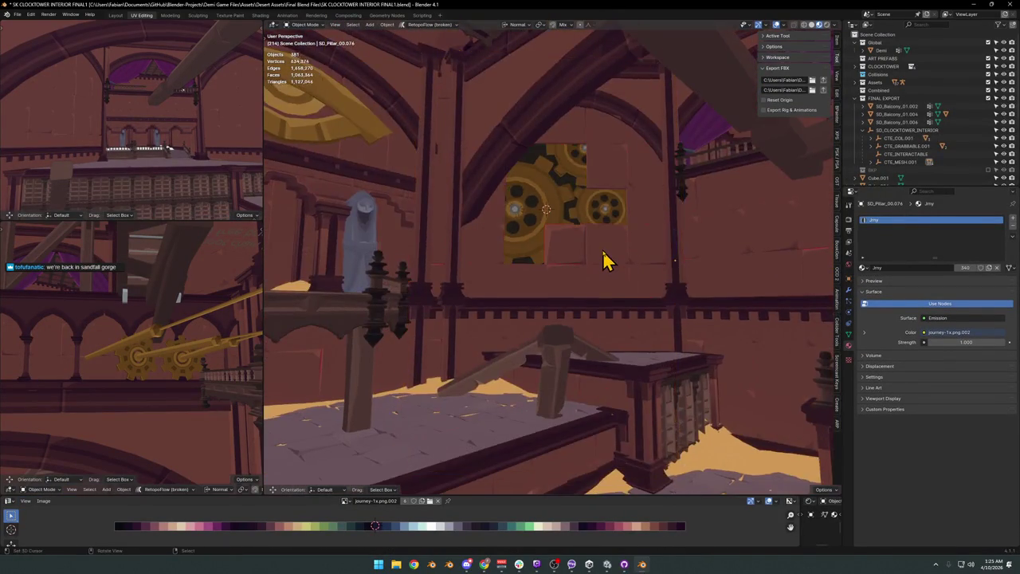
scroll(606, 257, up, 3)
key(Tab)
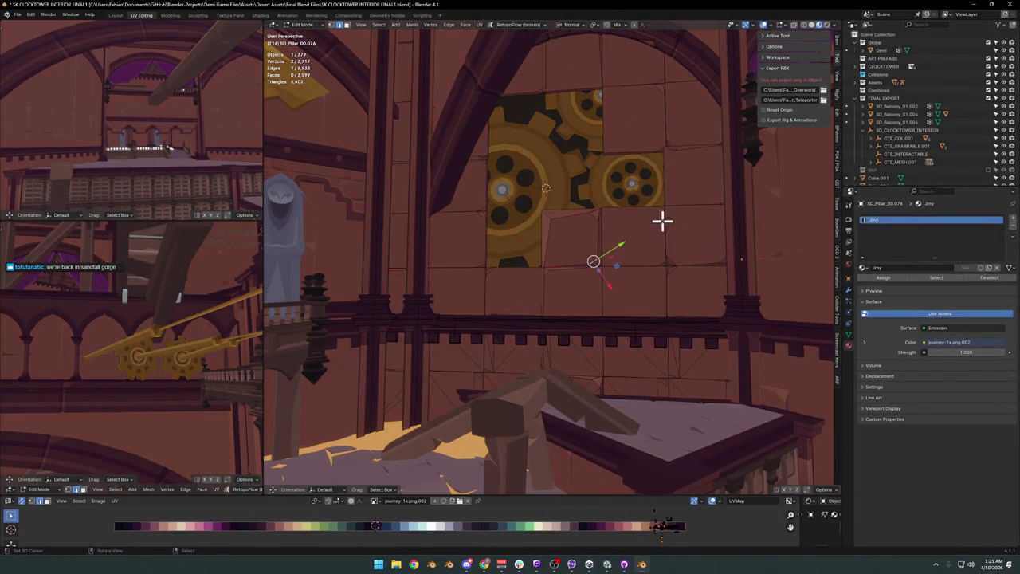
key(g)
click(661, 230)
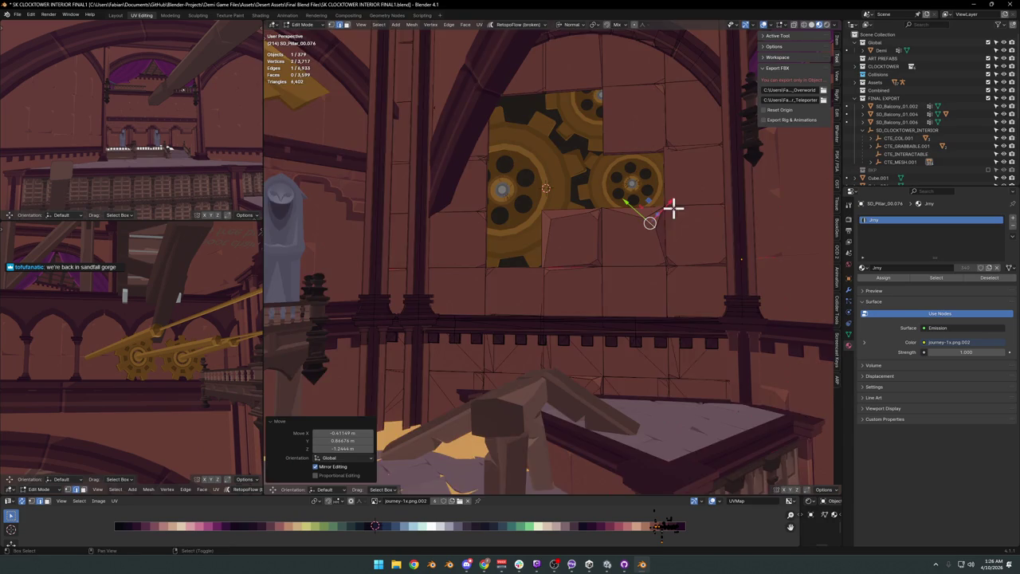
Inspect the wall frame around the gear panel from outside Edit Mode.
scroll(611, 172, up, 1)
scroll(611, 173, up, 3)
scroll(617, 200, up, 2)
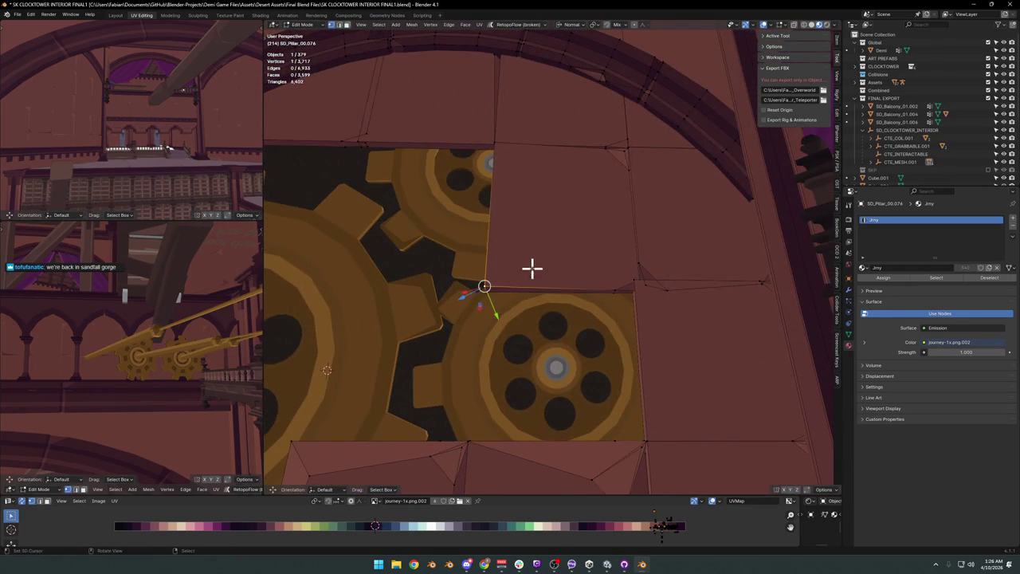
key(g)
click(569, 234)
key(Tab)
scroll(581, 239, down, 5)
scroll(600, 263, up, 1)
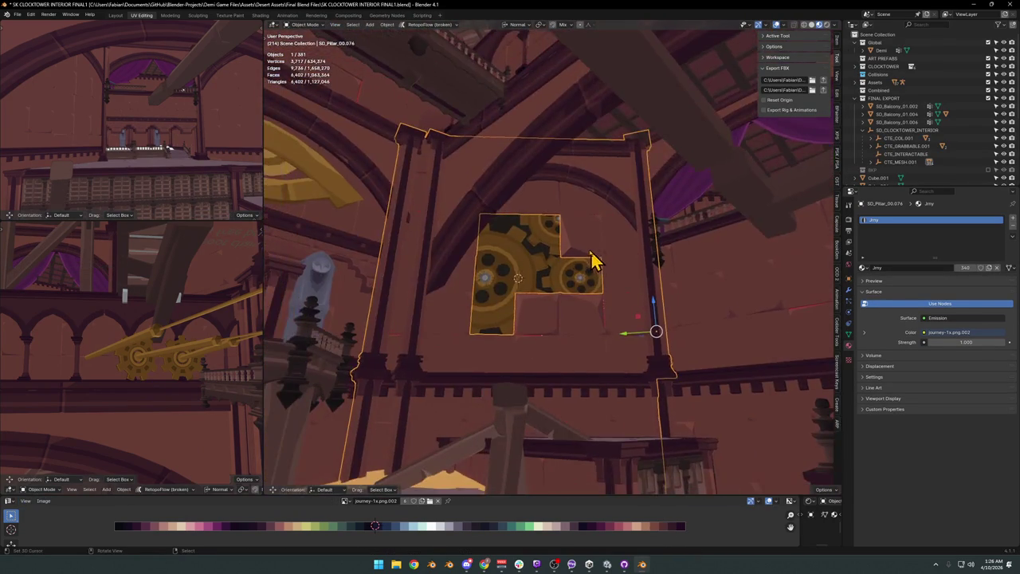
scroll(600, 263, up, 3)
scroll(478, 291, up, 2)
Try sliding and moving the vertical edge beside the large gear, cancelling both attempts.
key(Tab)
click(468, 285)
key(g)
key(g)
key(Escape)
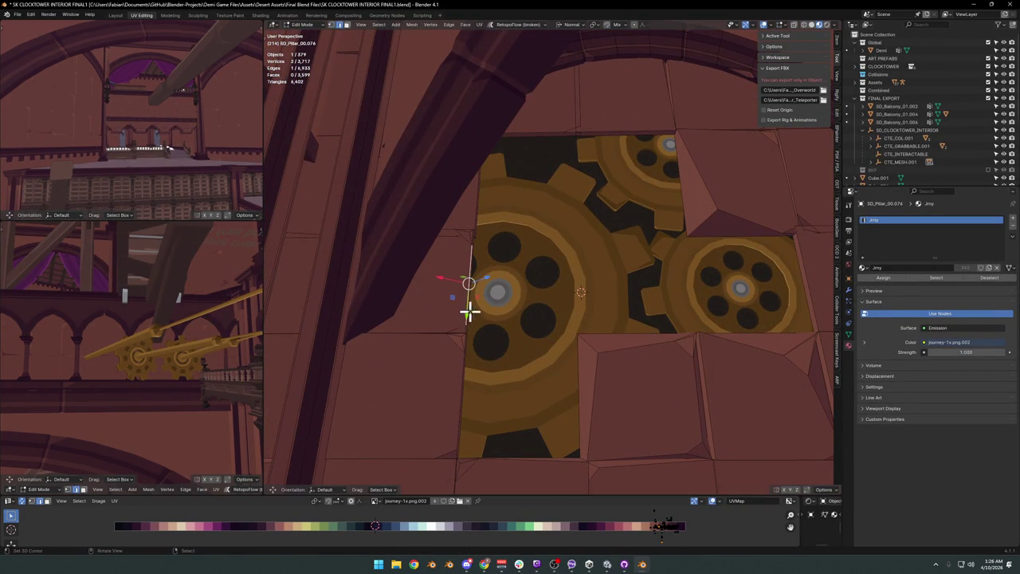
key(g)
key(Escape)
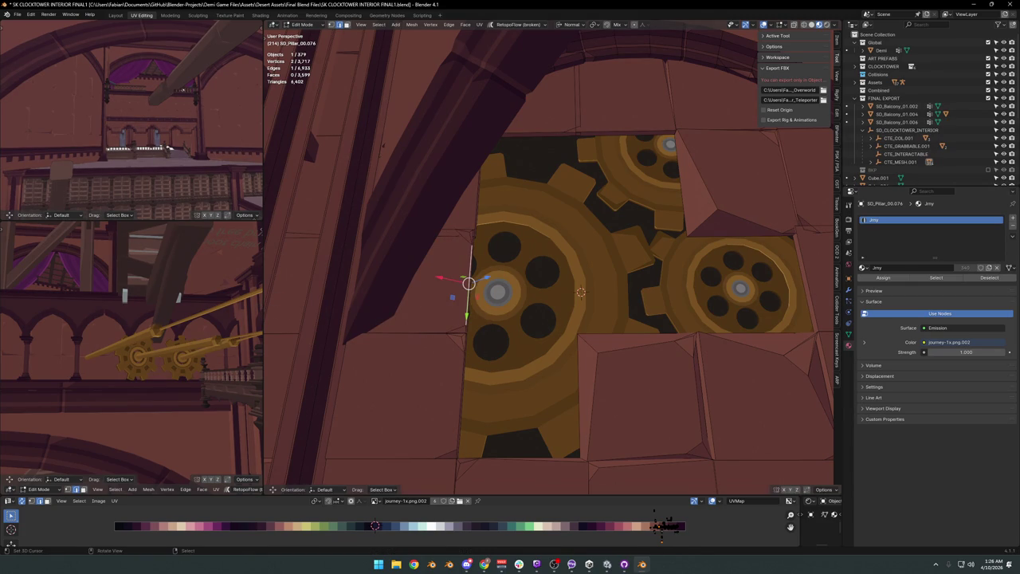
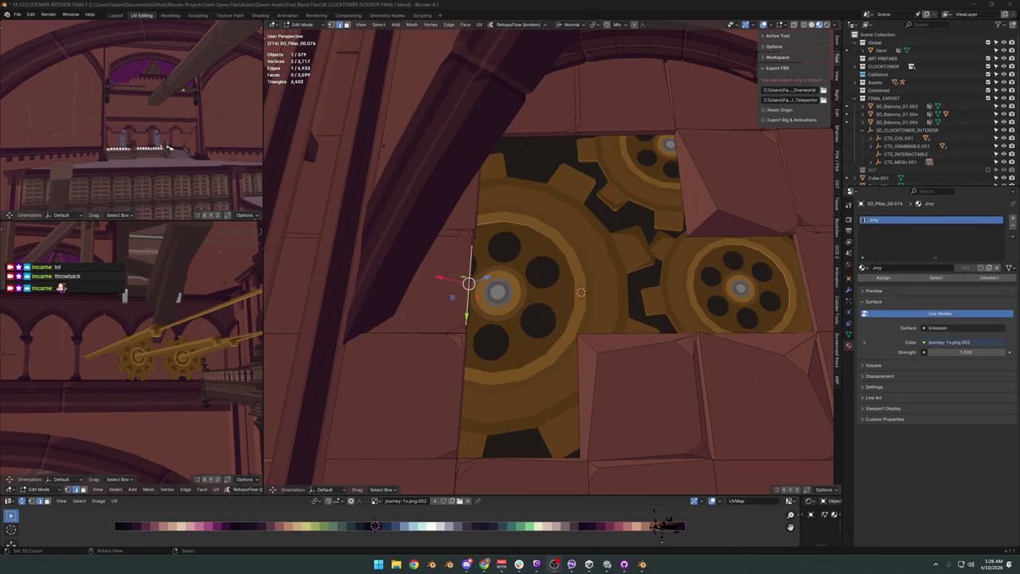
Move the small triangle face beside the gear to a new position.
scroll(628, 174, down, 2)
scroll(492, 295, up, 5)
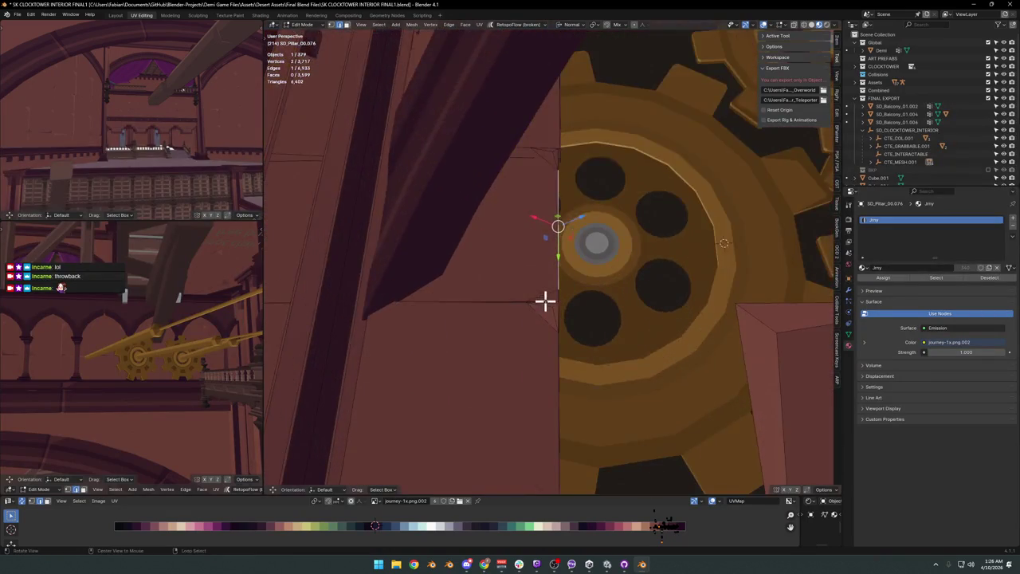
click(544, 327)
key(g)
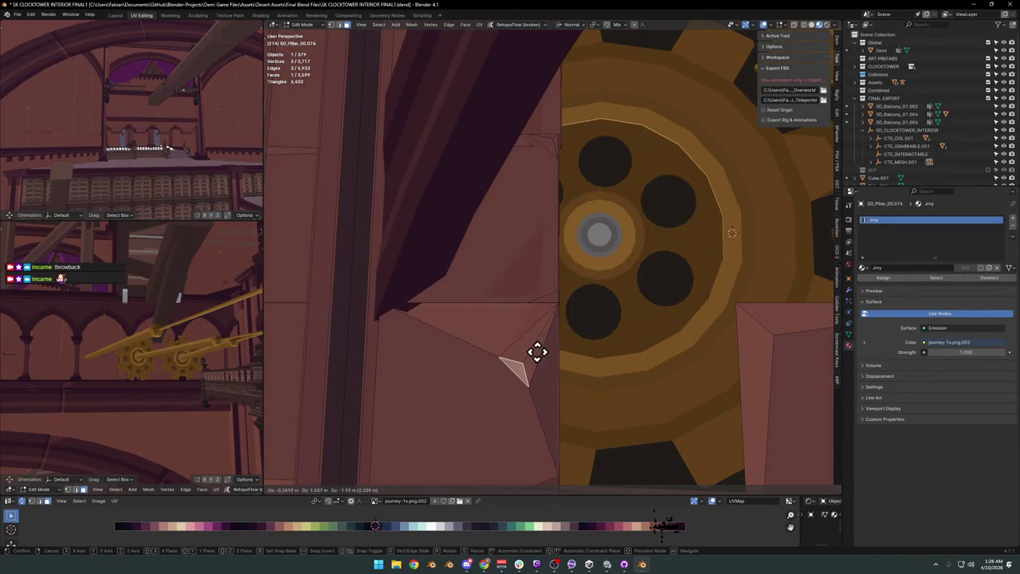
click(550, 337)
scroll(586, 318, down, 5)
key(Tab)
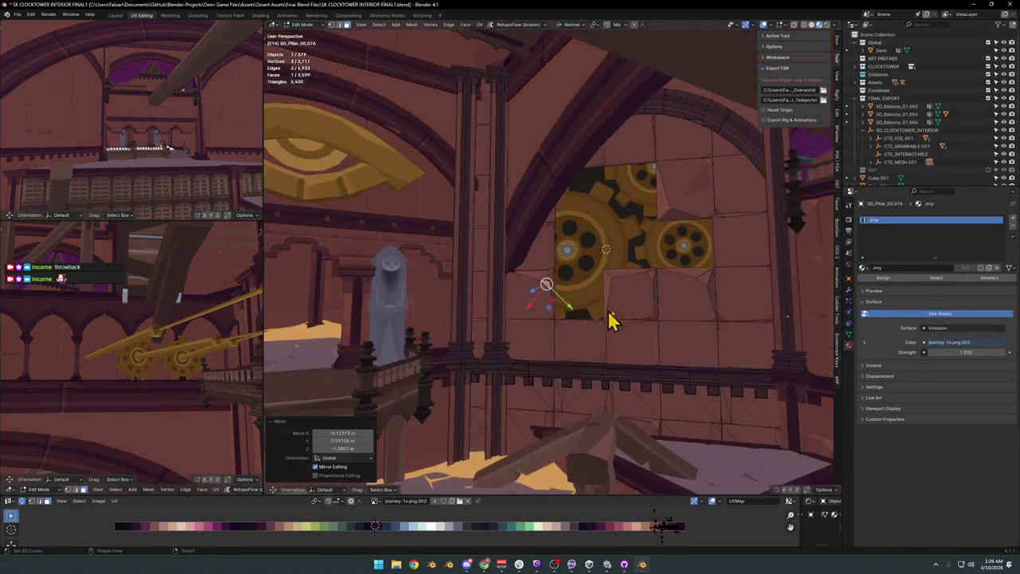
scroll(592, 306, up, 4)
mouse_move(611, 305)
middle_down()
mouse_move(722, 214)
mouse_move(643, 278)
mouse_move(663, 279)
middle_up()
Move and edge-slide the vertices just beneath the arch above the gears.
key(Tab)
scroll(585, 209, down, 2)
scroll(569, 284, up, 4)
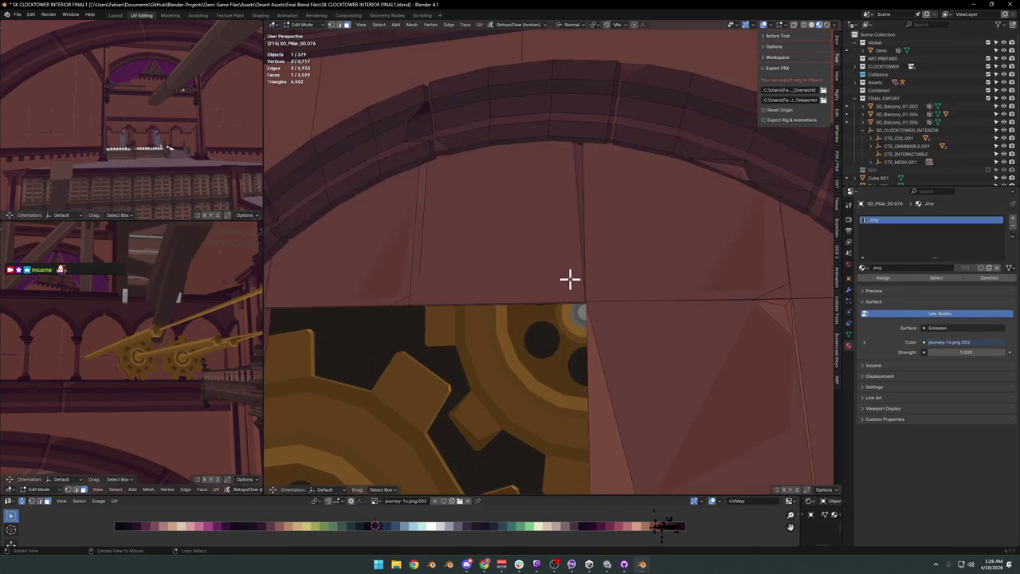
middle_drag(570, 284, 587, 280)
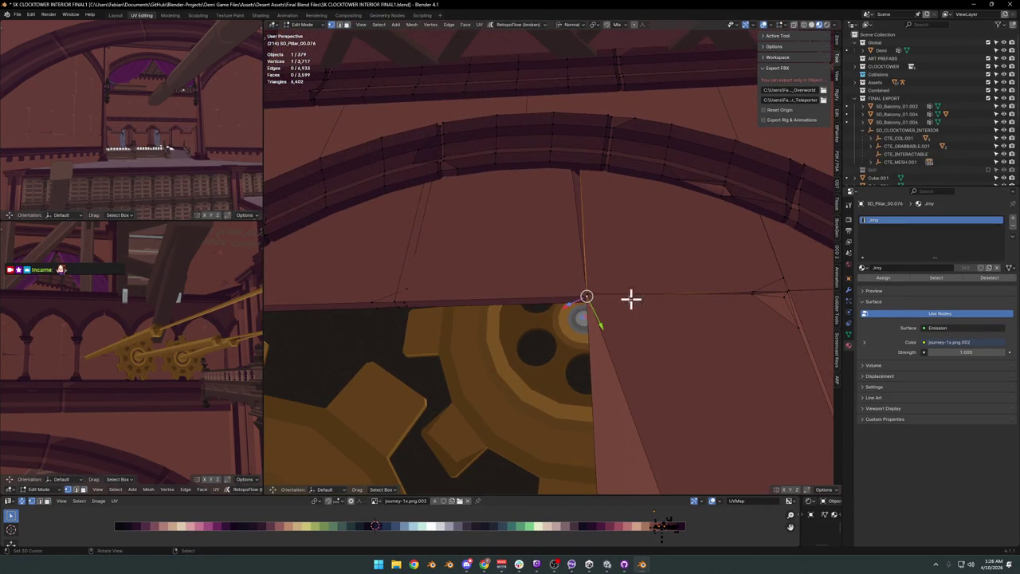
key(g)
click(627, 285)
click(576, 287)
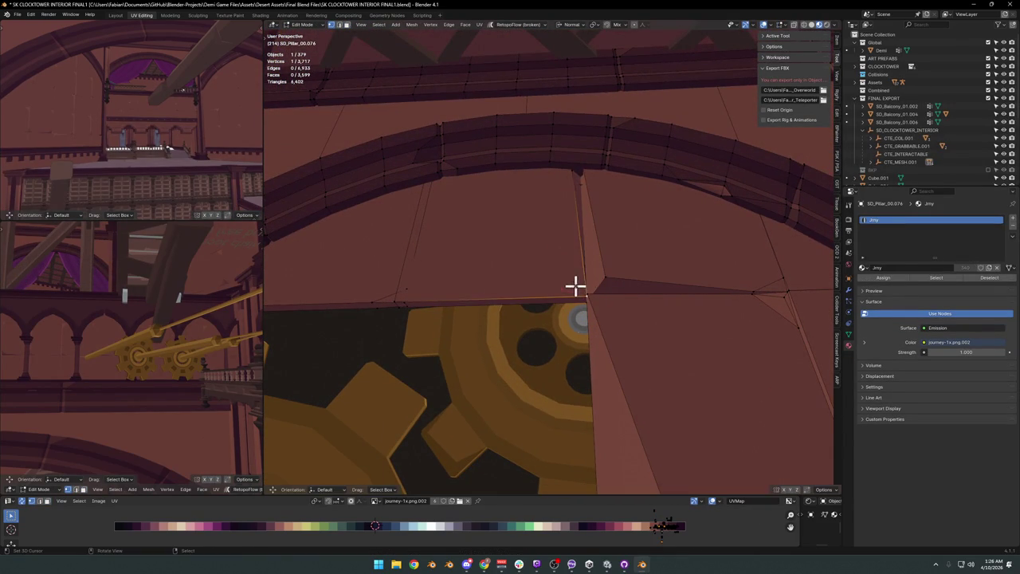
key(g)
key(g)
click(596, 271)
key(g)
key(g)
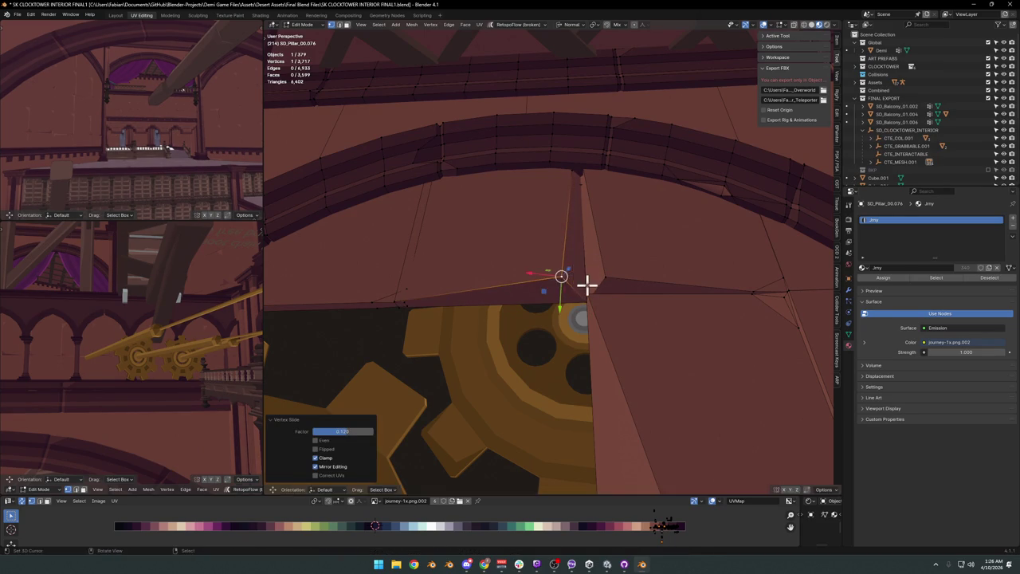
click(588, 284)
Return to Object Mode and view the reshaped gear wall at an angle.
mouse_move(587, 250)
middle_down()
mouse_move(577, 256)
mouse_move(585, 268)
middle_up()
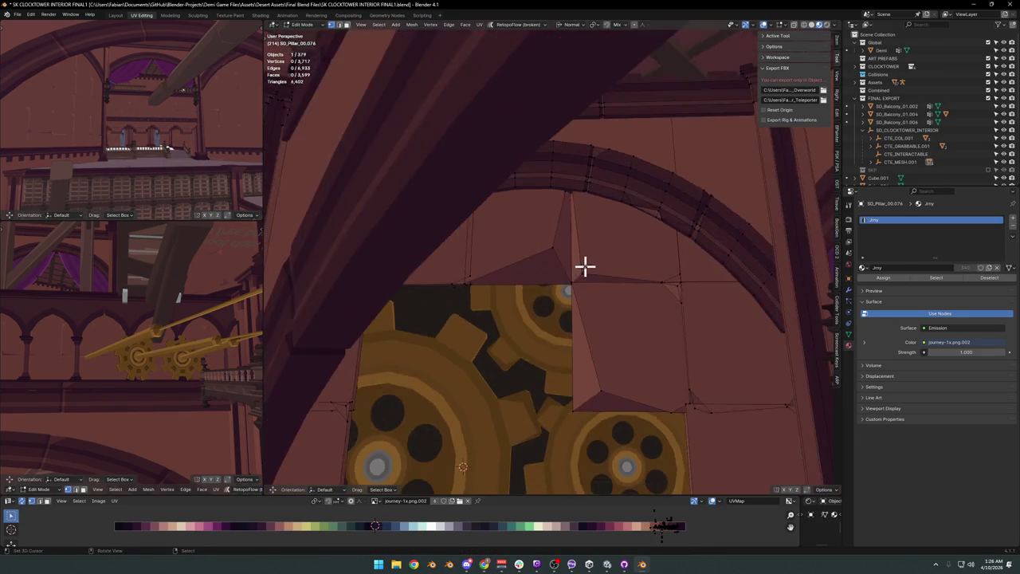
scroll(626, 243, down, 3)
key(Tab)
scroll(628, 271, up, 2)
scroll(628, 271, down, 5)
scroll(619, 262, up, 3)
mouse_move(580, 275)
middle_down()
mouse_move(629, 282)
mouse_move(585, 281)
mouse_move(587, 257)
middle_up()
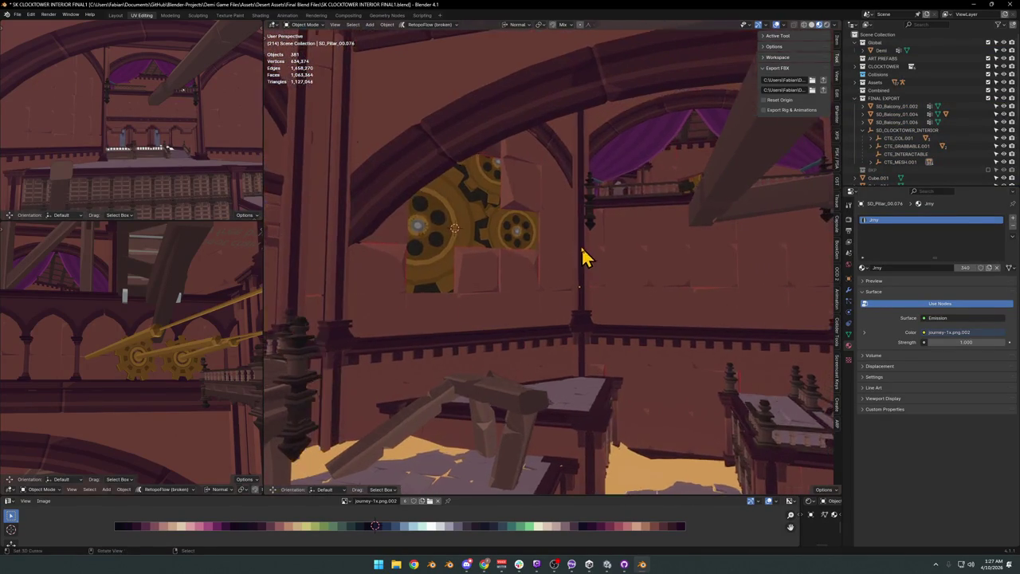
Slide the corner vertex right of the gear inset along its edge, then reposition it.
scroll(558, 258, up, 4)
key(Tab)
scroll(525, 239, up, 1)
click(523, 234)
middle_drag(524, 233, 542, 237)
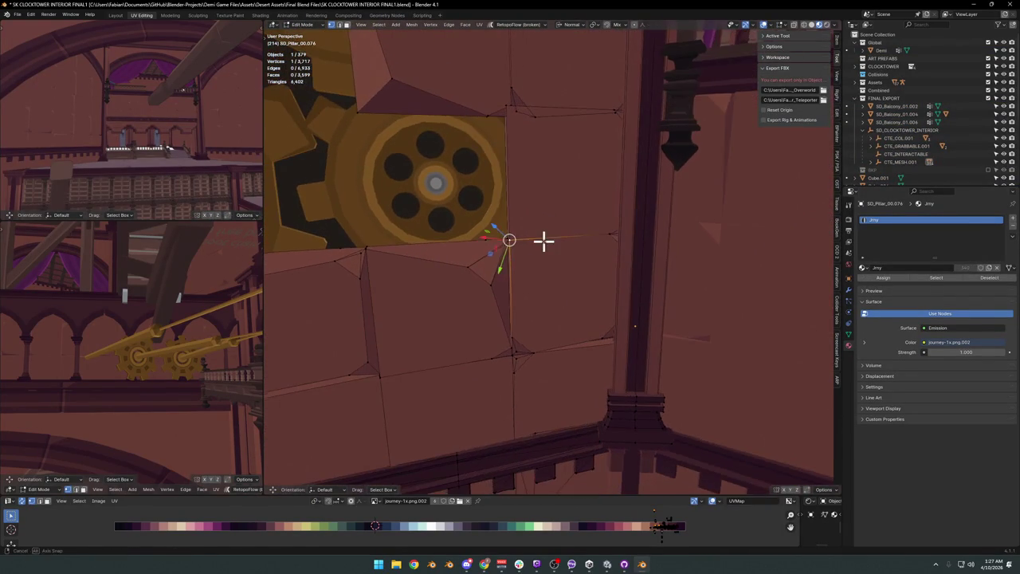
key(shift+v)
click(566, 259)
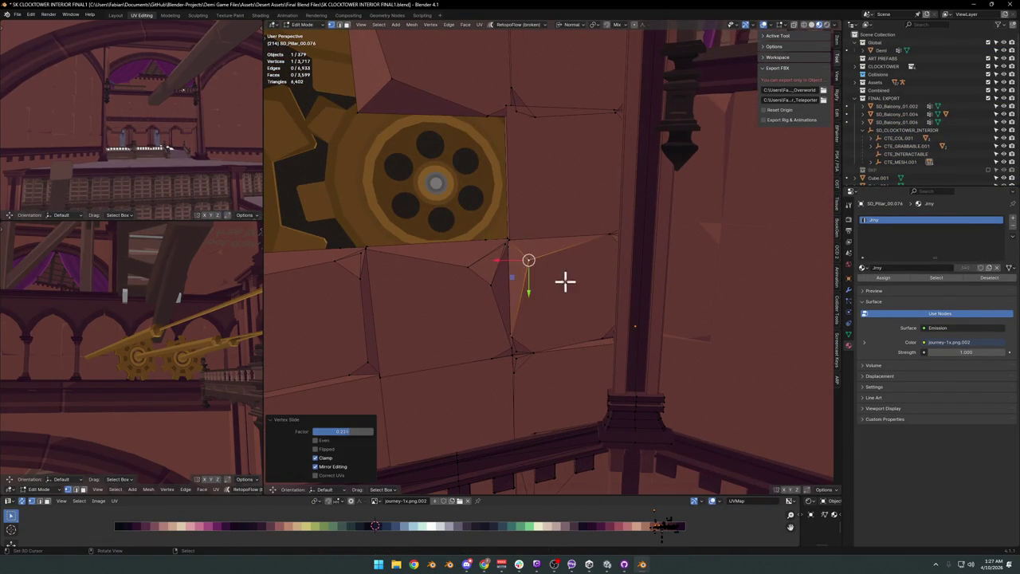
key(g)
key(g)
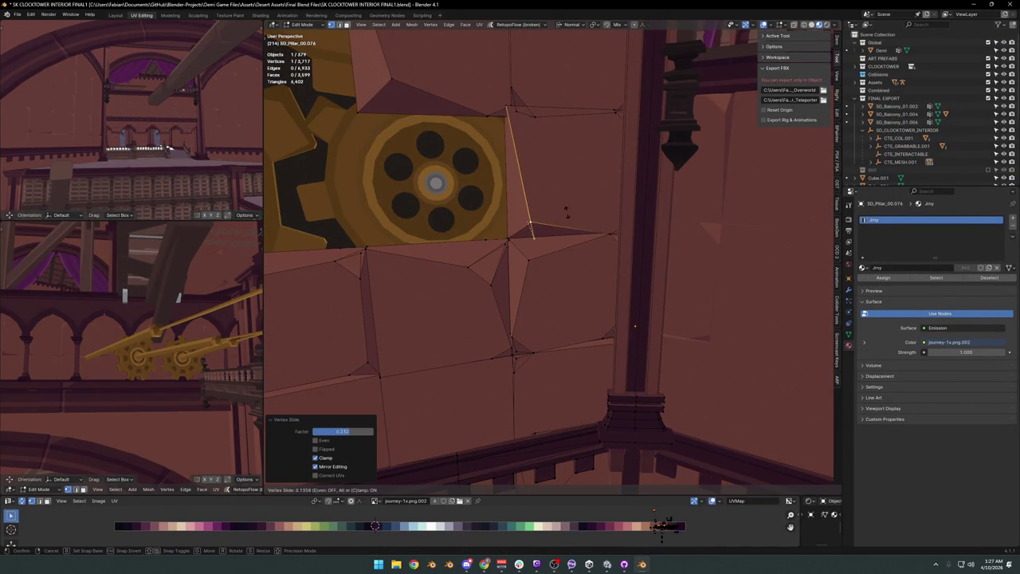
scroll(547, 216, down, 2)
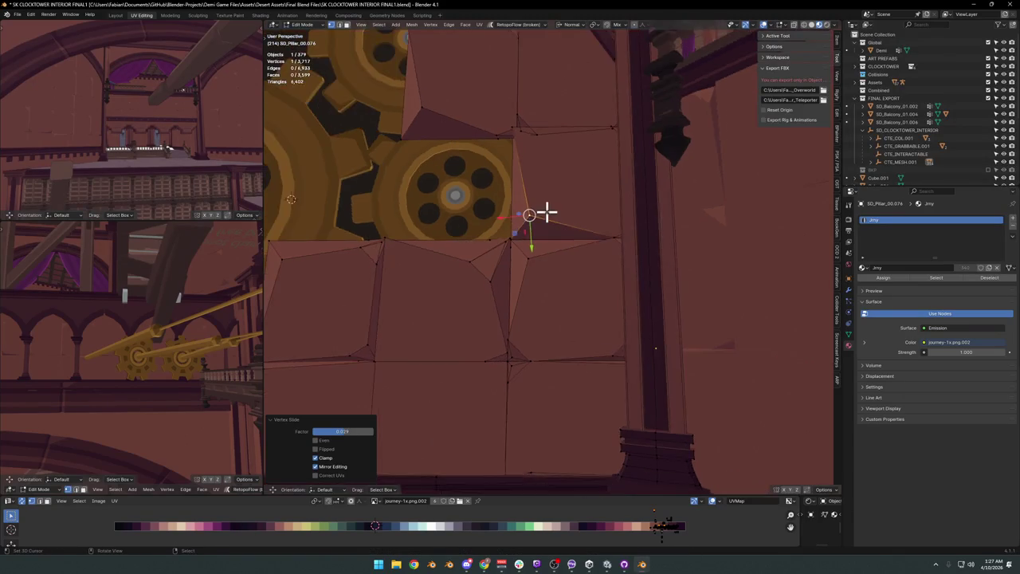
click(558, 230)
key(Tab)
scroll(557, 231, down, 5)
Orbit to the bricks below the gears and try an X-constrained move in Edit Mode.
mouse_move(614, 255)
middle_down()
mouse_move(590, 268)
mouse_move(604, 282)
mouse_move(648, 279)
middle_up()
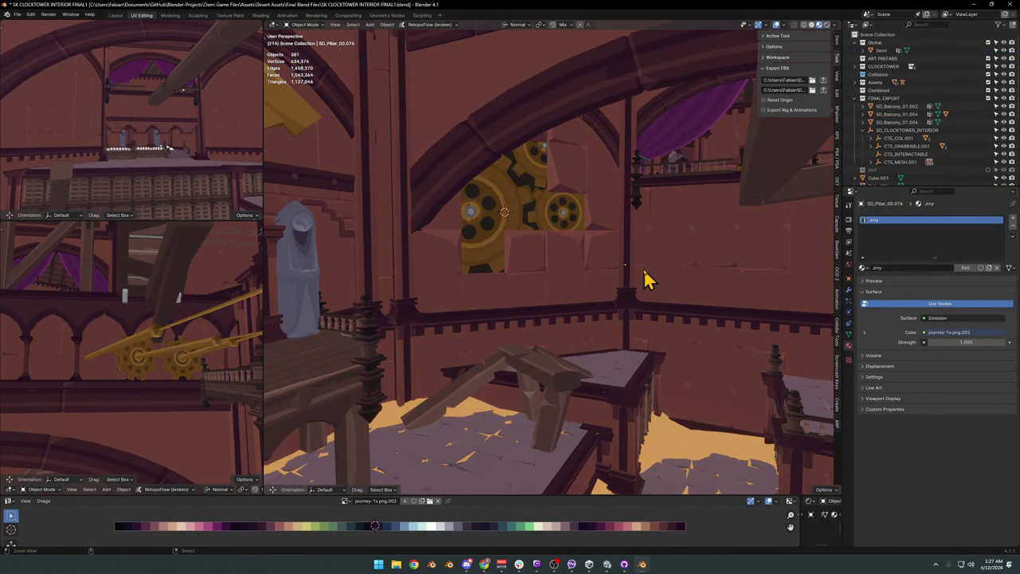
mouse_move(560, 261)
middle_down()
mouse_move(587, 273)
mouse_move(576, 258)
middle_up()
scroll(578, 259, up, 5)
scroll(614, 286, up, 1)
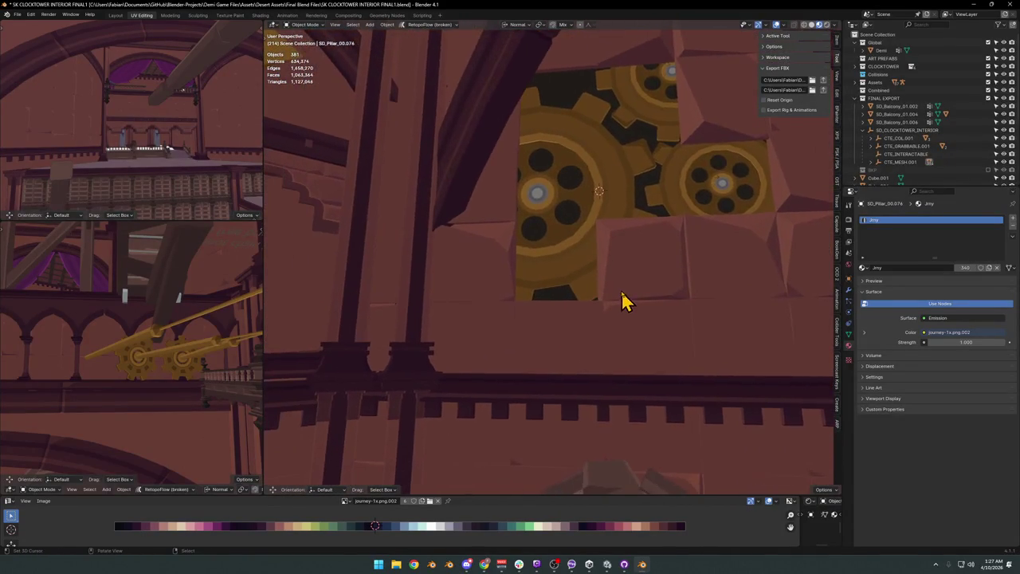
key(Tab)
scroll(626, 293, up, 2)
middle_drag(563, 322, 510, 323)
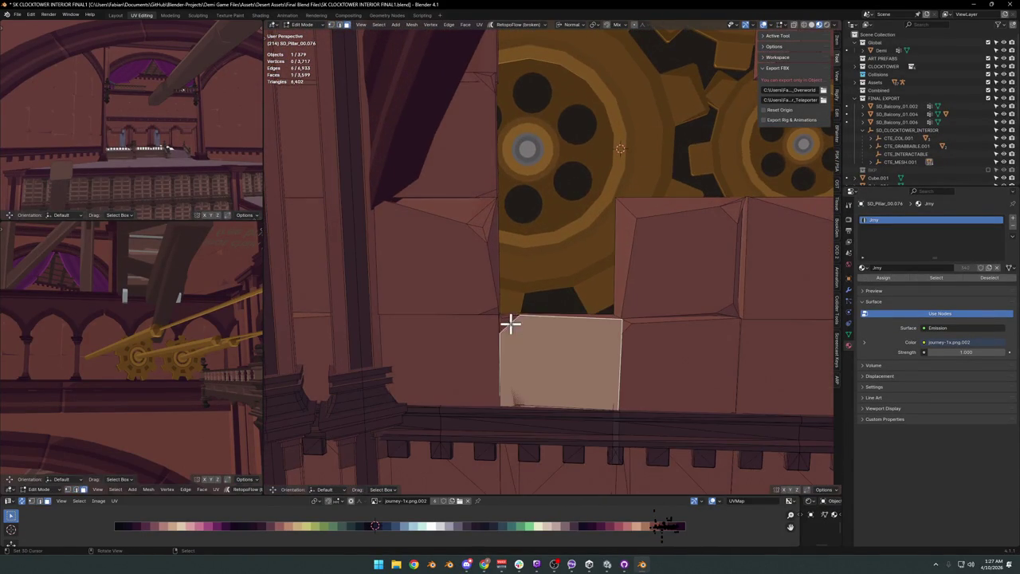
key(g)
key(x)
key(Escape)
key(g)
key(x)
Move the corner vertex below the gear opening 1.3373 m along X.
click(591, 328)
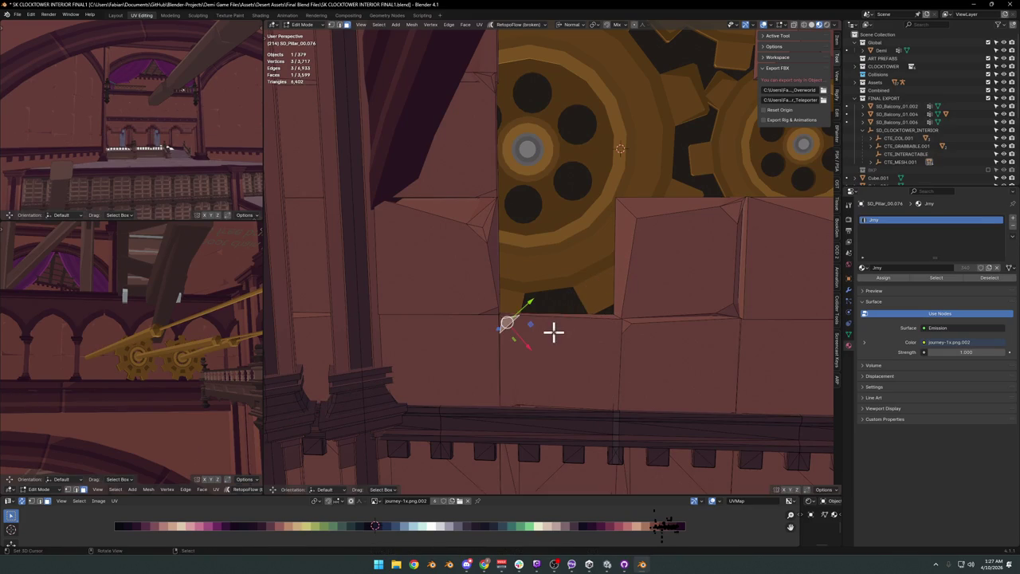
key(g)
key(x)
key(x)
click(558, 344)
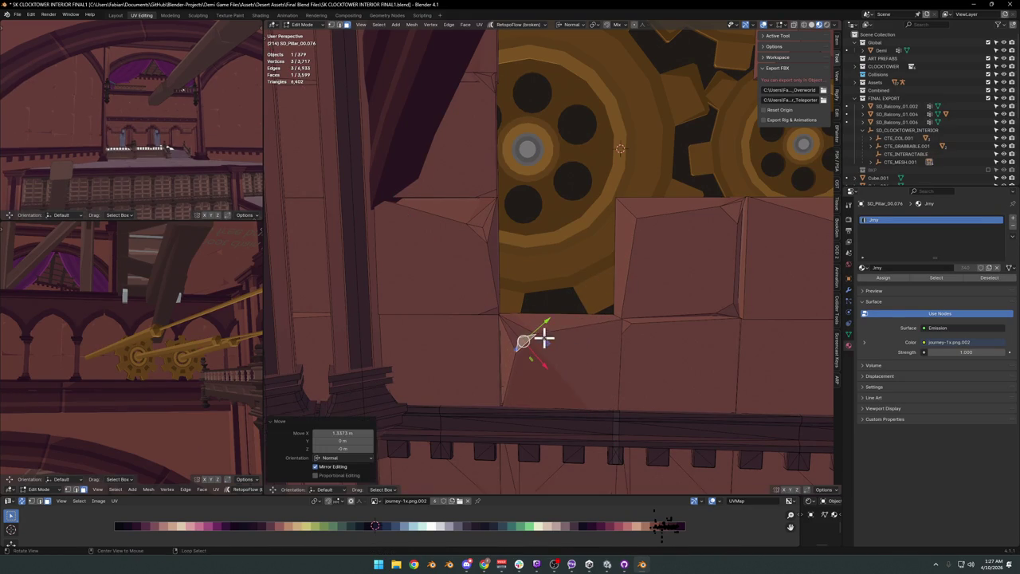
scroll(558, 327, down, 3)
key(Tab)
scroll(574, 287, down, 5)
mouse_move(569, 291)
middle_down()
mouse_move(590, 283)
mouse_move(580, 290)
middle_up()
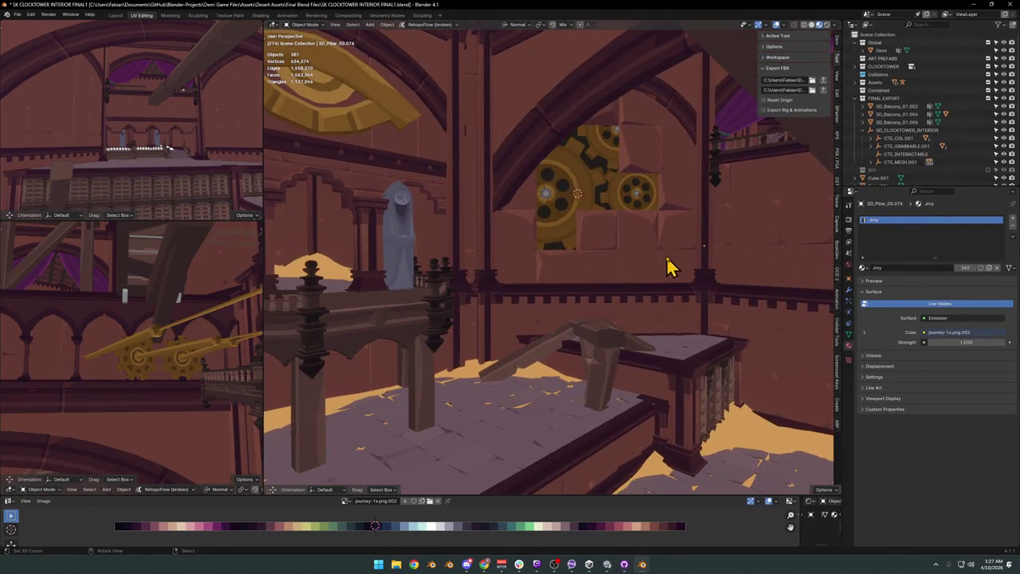
Move a wall vertex along the global X axis, then undo that move.
scroll(668, 267, up, 3)
middle_drag(662, 266, 449, 219)
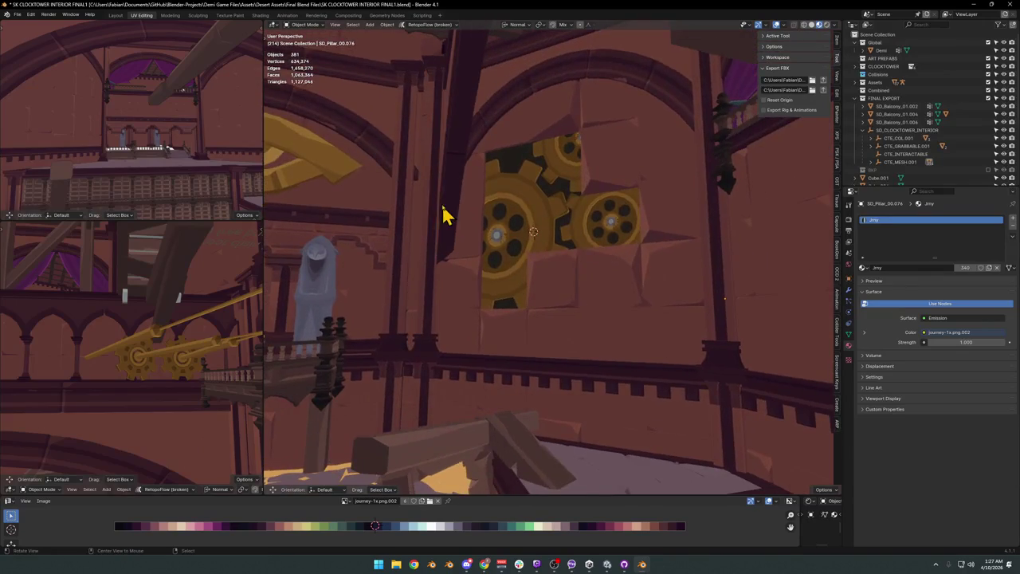
scroll(476, 206, up, 5)
key(Tab)
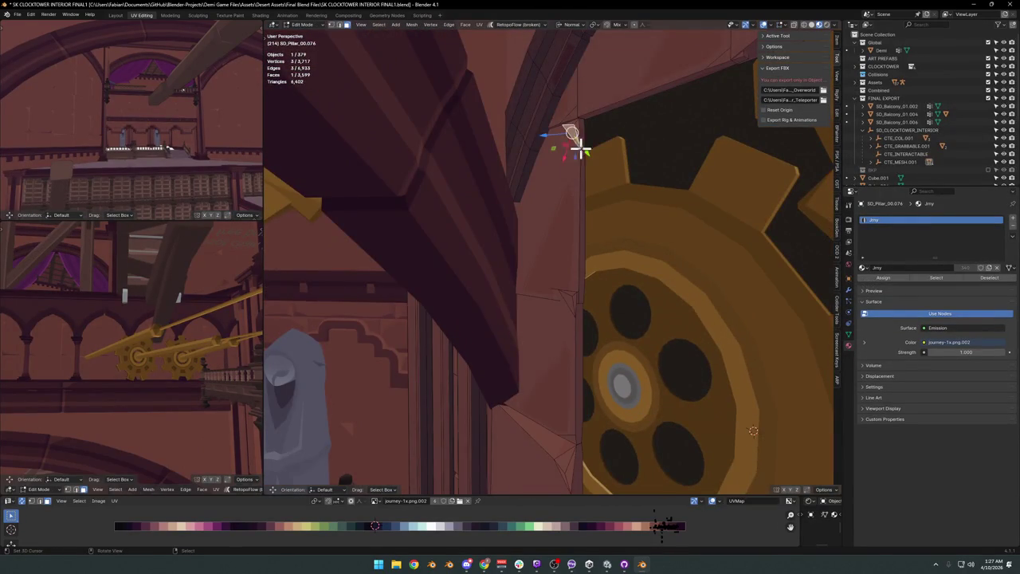
key(g)
key(x)
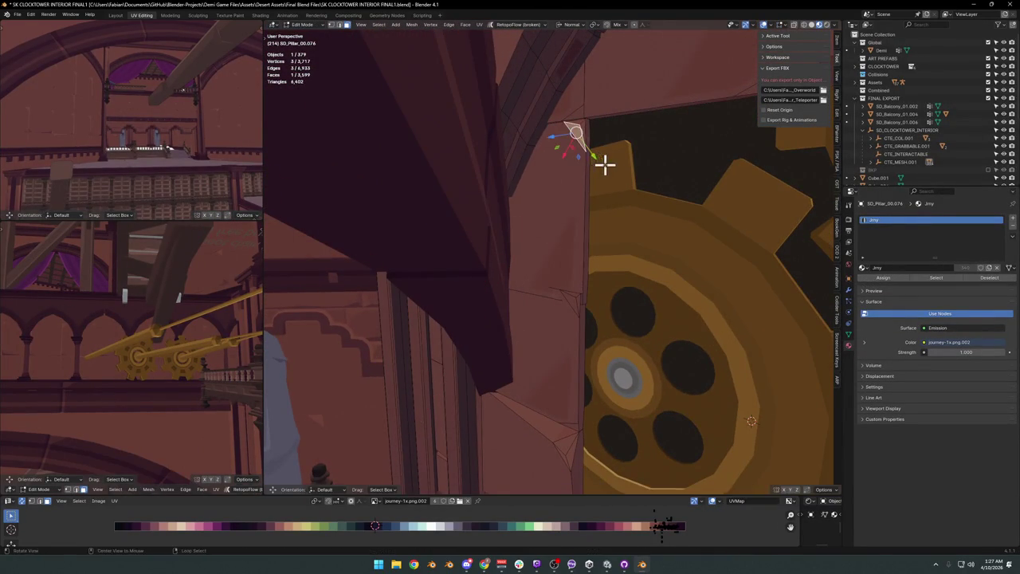
key(x)
key(x)
key(x)
click(614, 189)
middle_drag(621, 189, 592, 183)
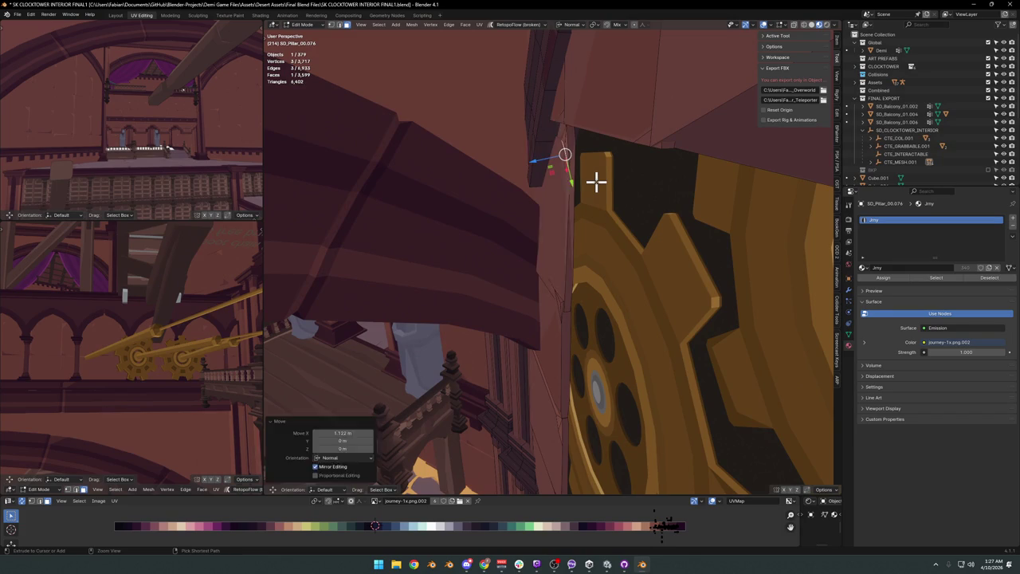
key(ctrl+z)
Reposition the selected vertex twice along the pillar edge, then leave Edit Mode.
scroll(587, 183, up, 5)
key(g)
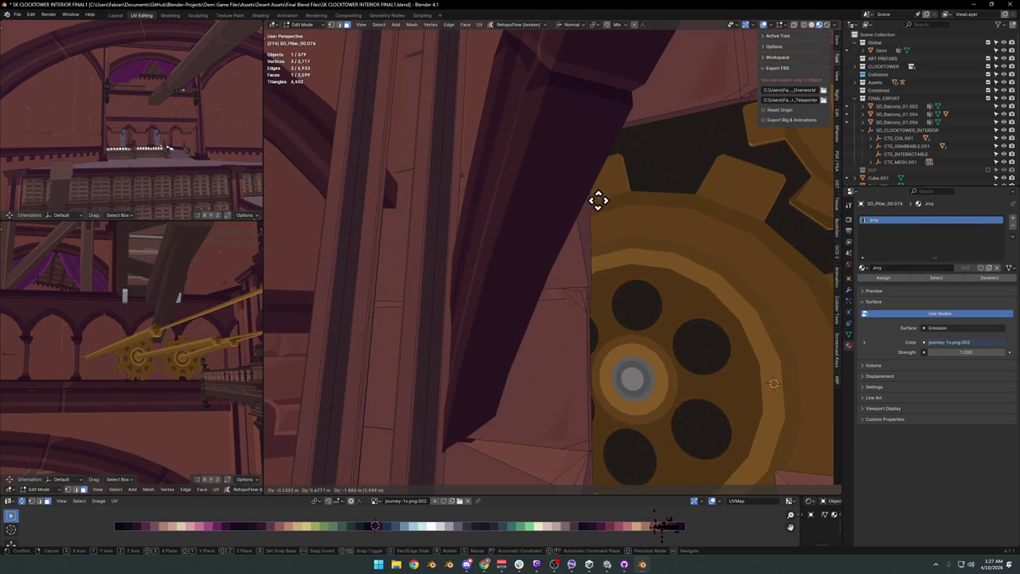
click(602, 203)
mouse_move(602, 203)
middle_down()
mouse_move(569, 210)
mouse_move(566, 221)
middle_up()
key(g)
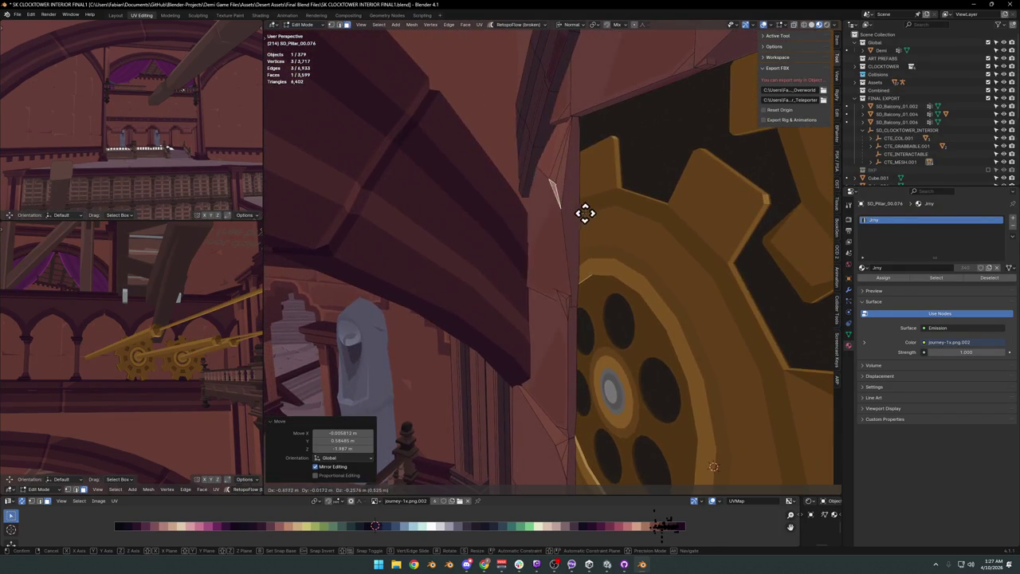
click(585, 210)
mouse_move(585, 210)
middle_down()
mouse_move(633, 207)
mouse_move(530, 261)
mouse_move(574, 295)
middle_up()
scroll(633, 207, down, 3)
key(Tab)
key(Tab)
Move a single vertex of the wall face beside the gear inset to a new position.
scroll(577, 264, up, 3)
click(556, 327)
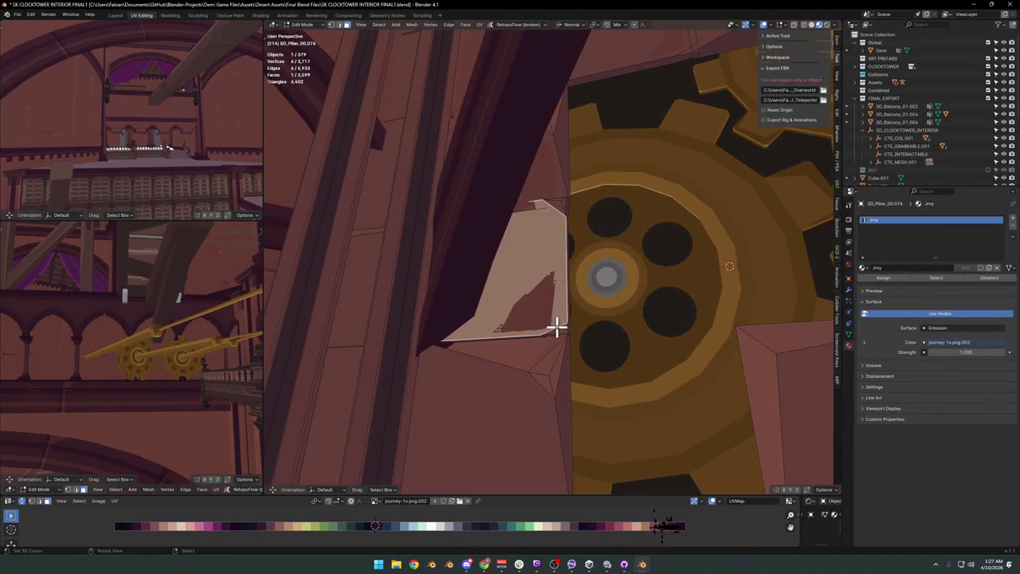
click(561, 327)
key(g)
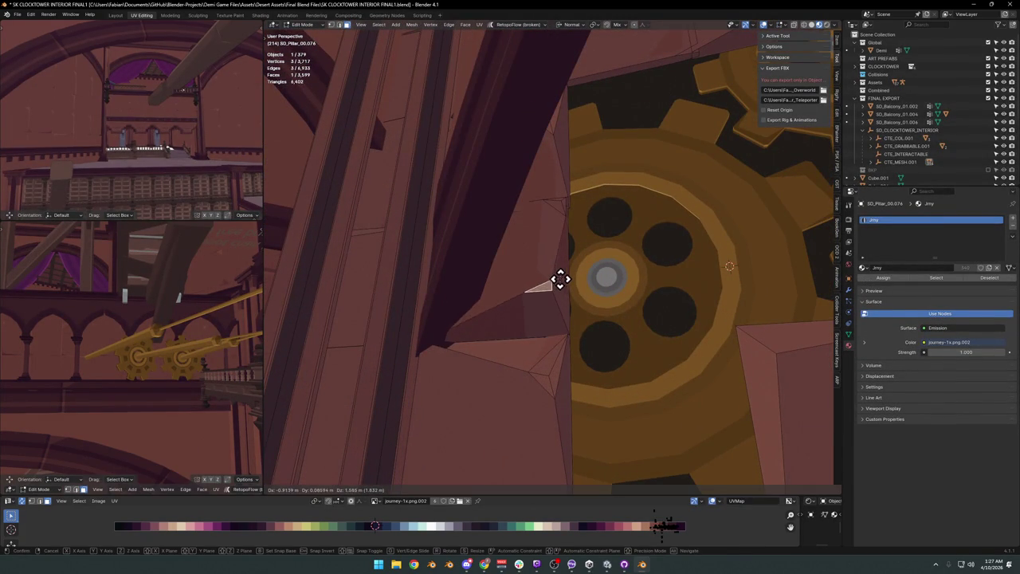
click(550, 293)
mouse_move(596, 282)
middle_down()
mouse_move(537, 319)
mouse_move(587, 301)
mouse_move(563, 292)
mouse_move(651, 275)
mouse_move(558, 219)
mouse_move(560, 258)
mouse_move(569, 266)
mouse_move(576, 225)
mouse_move(590, 264)
mouse_move(579, 253)
mouse_move(639, 242)
mouse_move(601, 223)
mouse_move(632, 236)
mouse_move(617, 268)
mouse_move(581, 252)
mouse_move(610, 246)
mouse_move(592, 227)
mouse_move(600, 220)
mouse_move(565, 253)
middle_up()
Return to Object Mode, save SK CLOCKTOWER INTERIOR FINAL1.blend, and select the wall panel.
scroll(521, 317, up, 3)
scroll(520, 316, down, 5)
scroll(561, 289, up, 1)
scroll(549, 258, up, 2)
scroll(569, 266, up, 2)
scroll(585, 216, down, 2)
scroll(597, 250, up, 1)
key(Tab)
scroll(581, 252, down, 2)
key(ctrl+s)
click(565, 254)
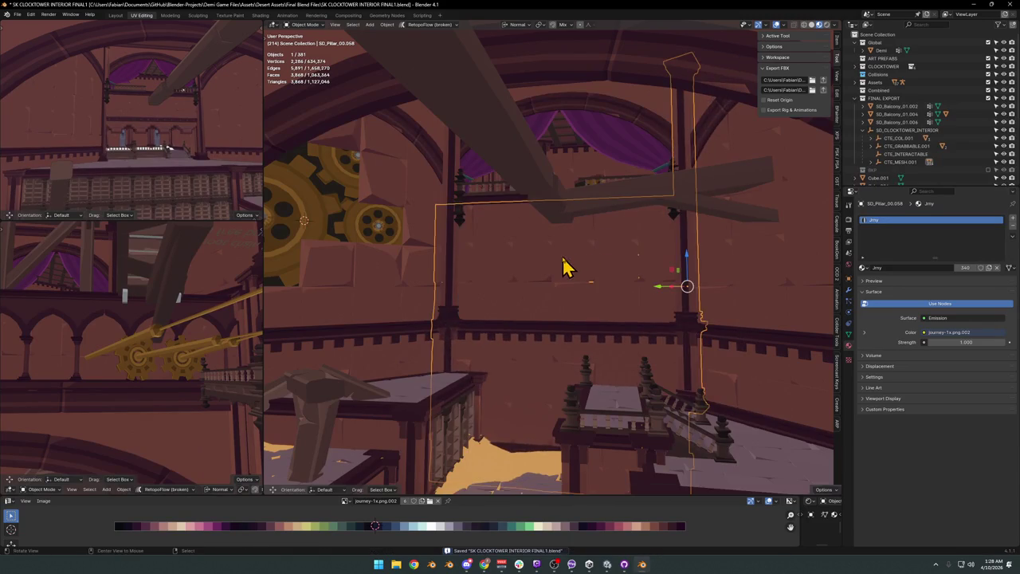
Enter Edit Mode on the wall panel, frame its mesh, and clear the selection.
key(Tab)
key(KP_Decimal)
scroll(550, 279, down, 3)
key(alt+a)
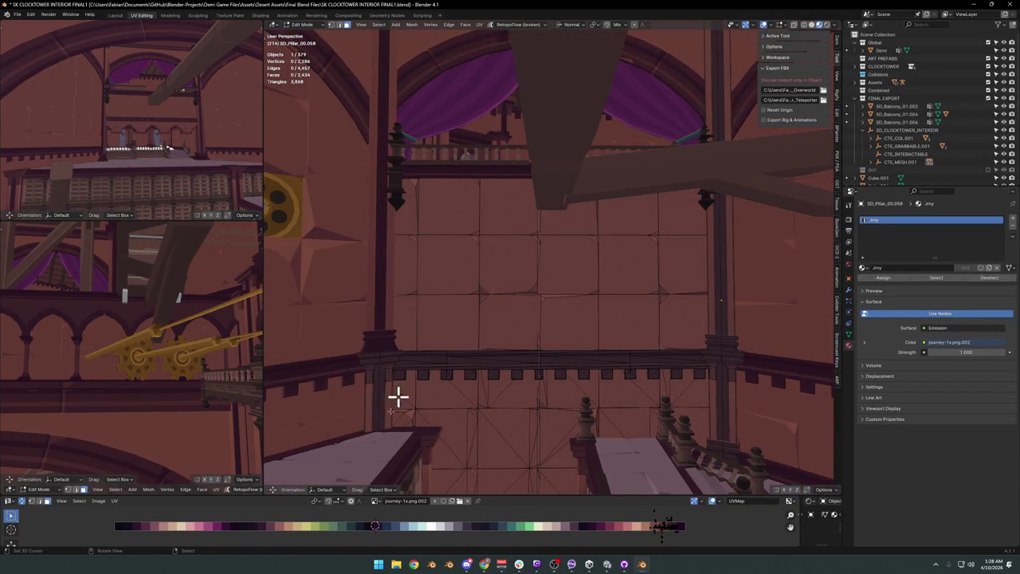
click(510, 286)
key(alt+a)
Press a Clay Strips dab into the wall in Sculpt Mode, then select a seven-sided brick face.
key(ctrl+Tab)
click(540, 319)
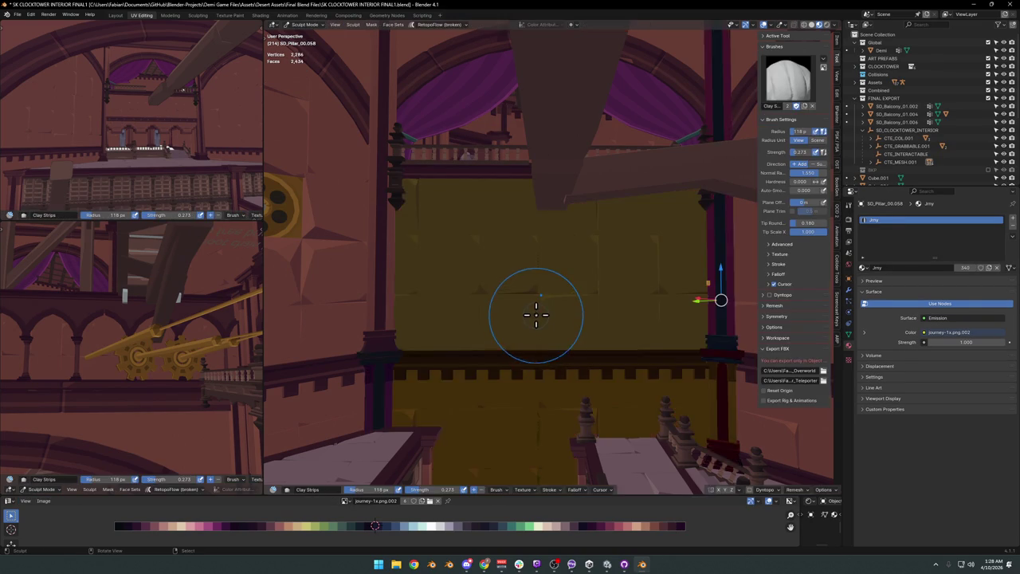
scroll(530, 304, up, 2)
scroll(531, 303, up, 2)
click(530, 304)
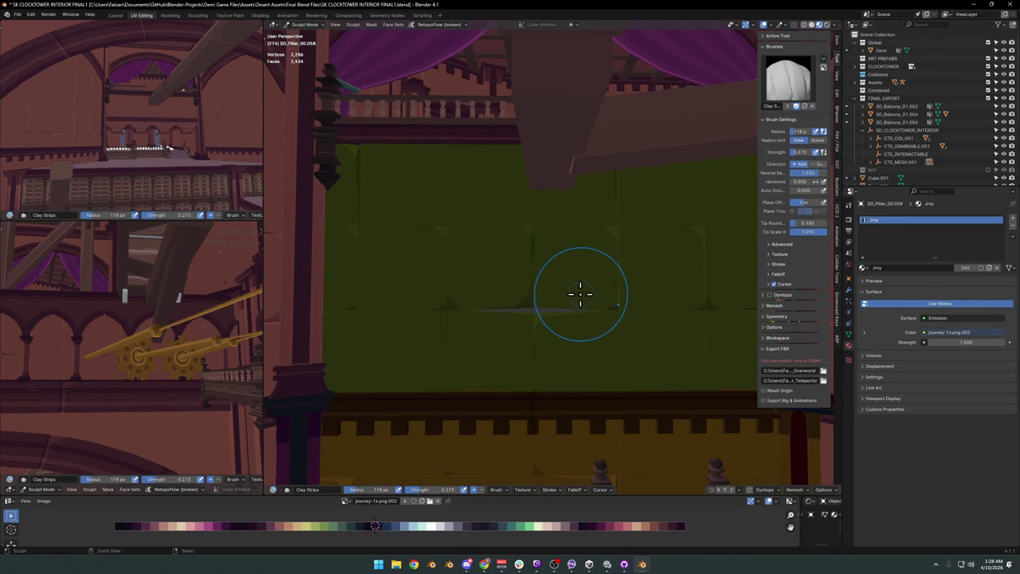
key(Tab)
mouse_move(538, 288)
middle_down()
mouse_move(487, 287)
mouse_move(530, 282)
middle_up()
click(496, 286)
Select all wall faces with the same normal as the chosen brick.
key(q)
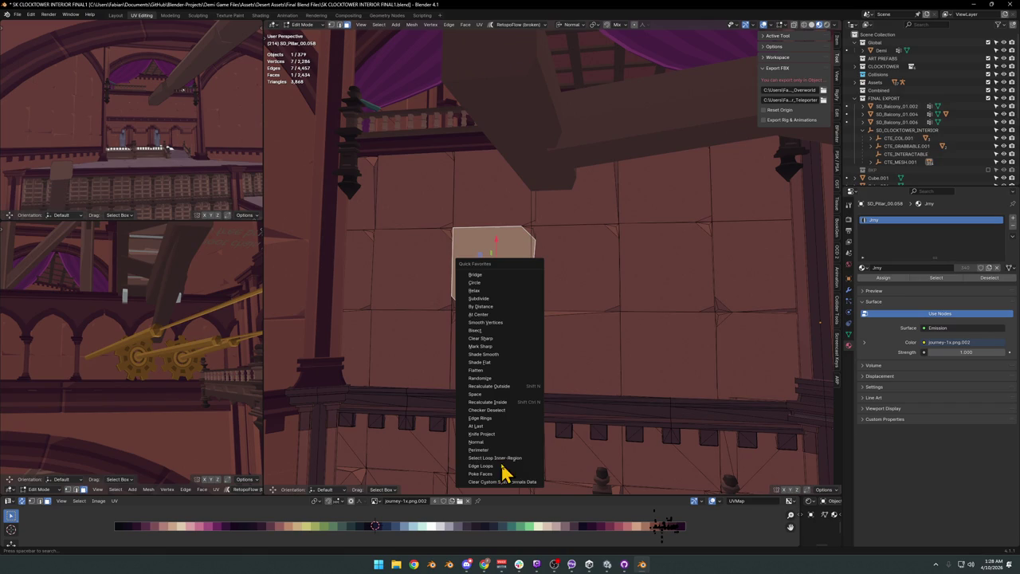
click(489, 443)
scroll(548, 322, down, 2)
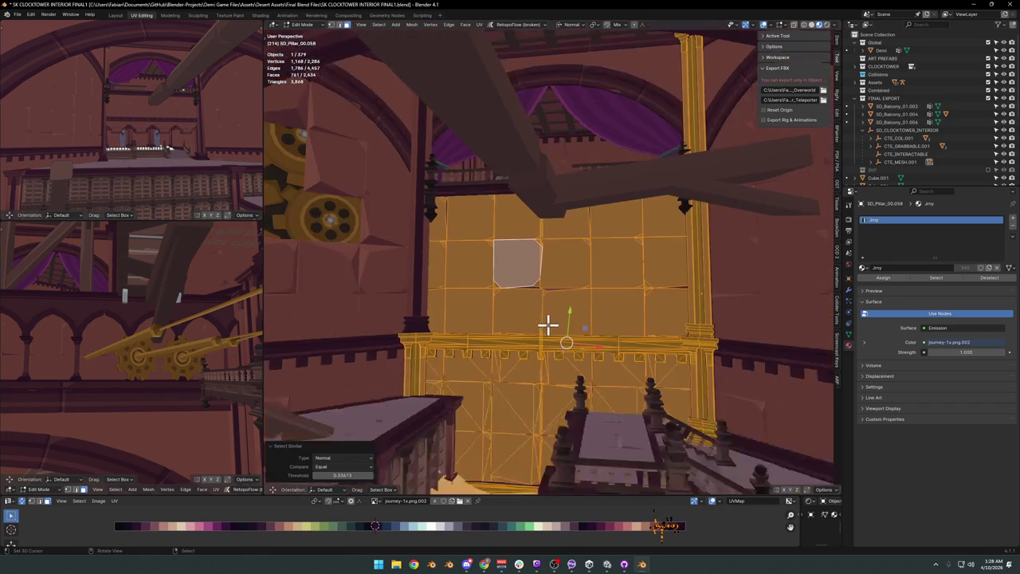
middle_drag(549, 329, 569, 289)
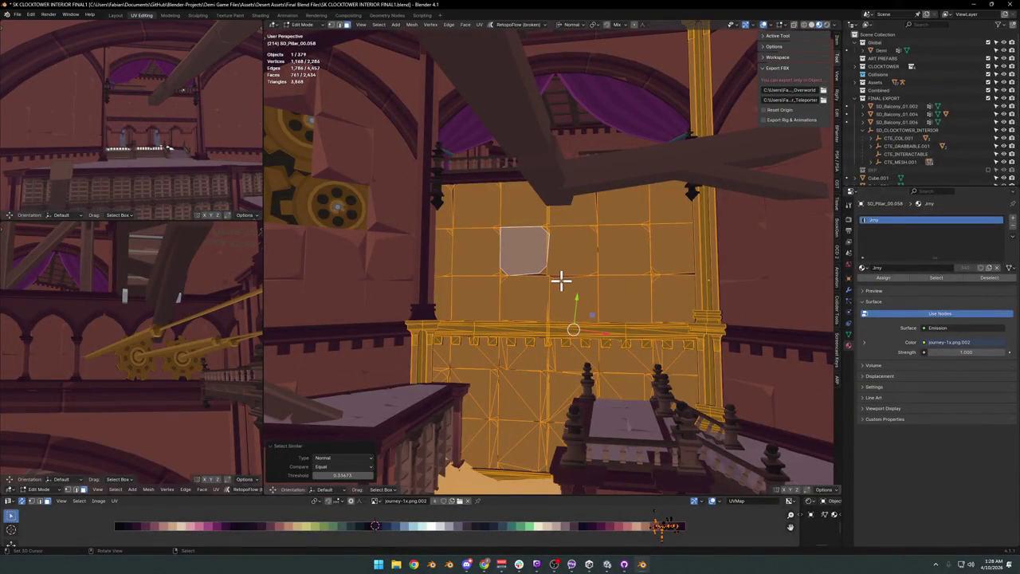
scroll(563, 277, up, 3)
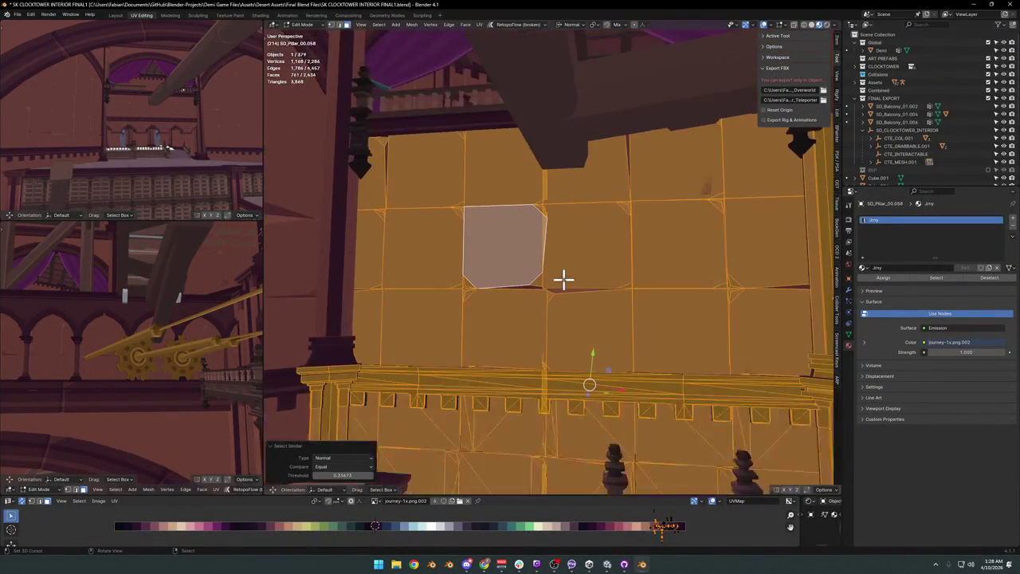
Box-select a region in the UV editor and shift the selected wall faces.
click(690, 542)
mouse_move(646, 507)
mouse_down()
mouse_move(661, 550)
mouse_move(666, 537)
mouse_up()
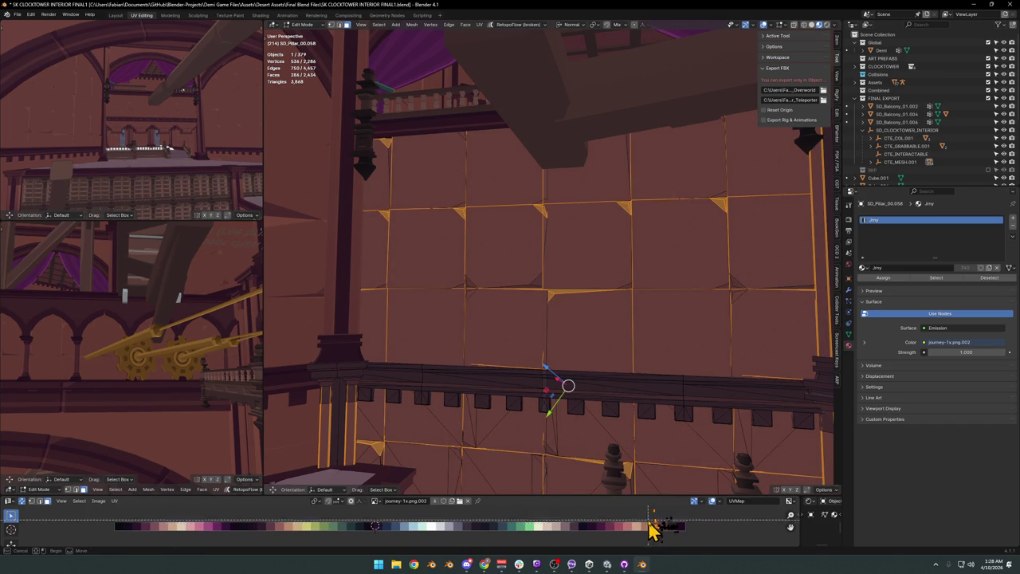
drag(666, 550, 667, 547)
scroll(629, 344, down, 3)
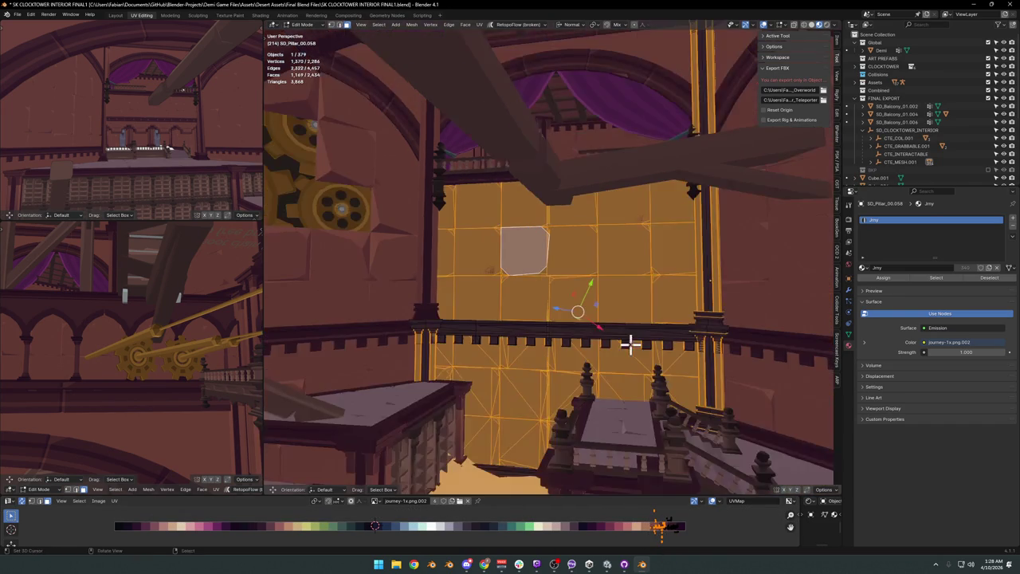
key(g)
click(607, 366)
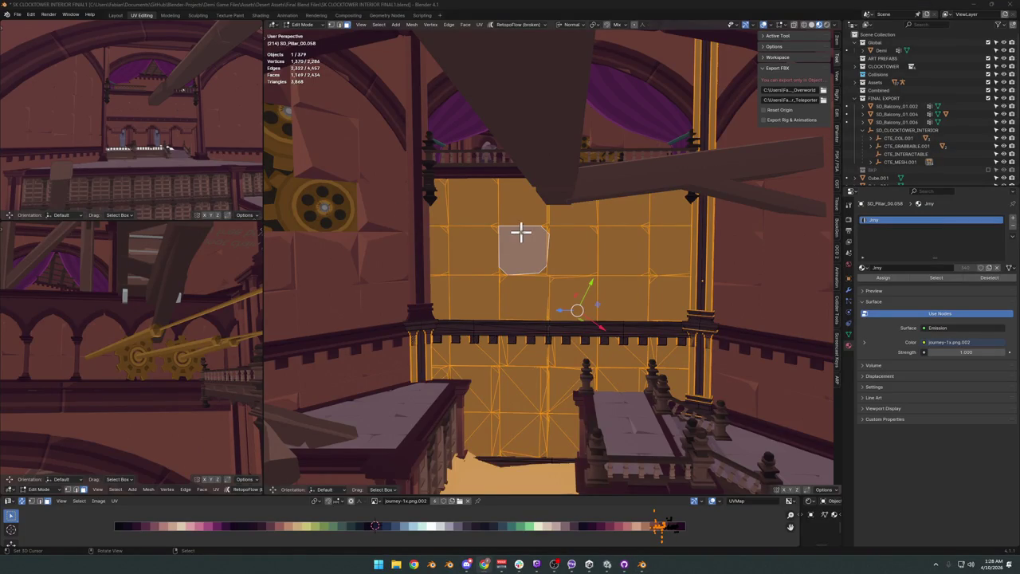
Deselect everything on the wall mesh and pick a single wall face.
shift+middle_drag(520, 231, 529, 216)
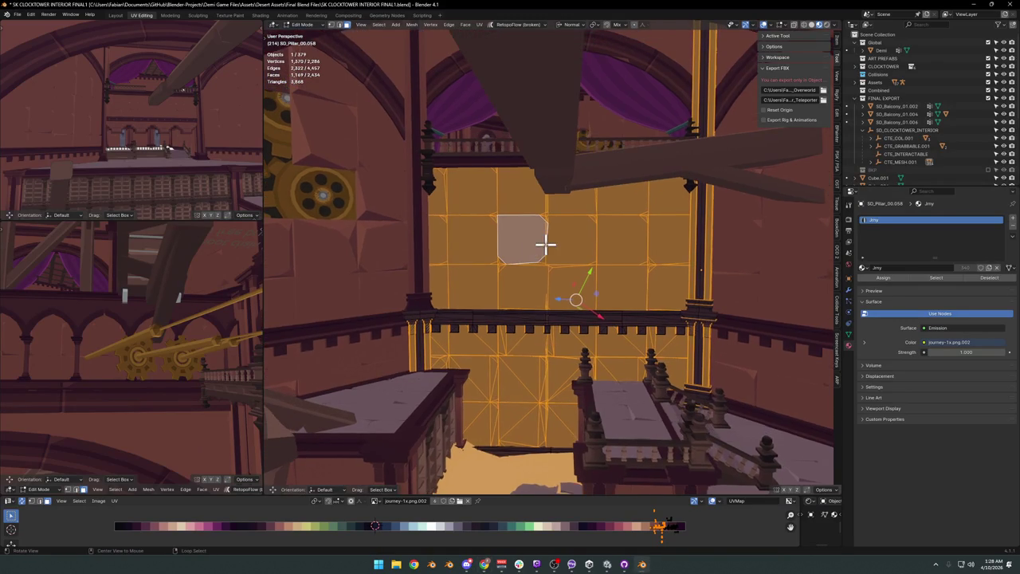
scroll(558, 243, up, 3)
scroll(518, 271, up, 2)
key(alt+a)
middle_drag(454, 292, 501, 273)
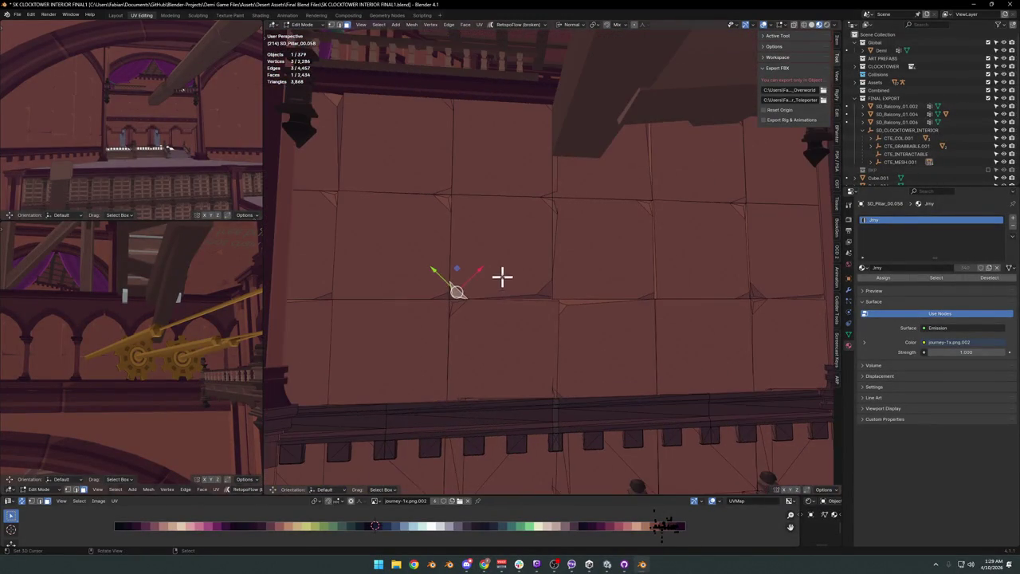
click(502, 273)
key(g)
key(Escape)
key(alt+a)
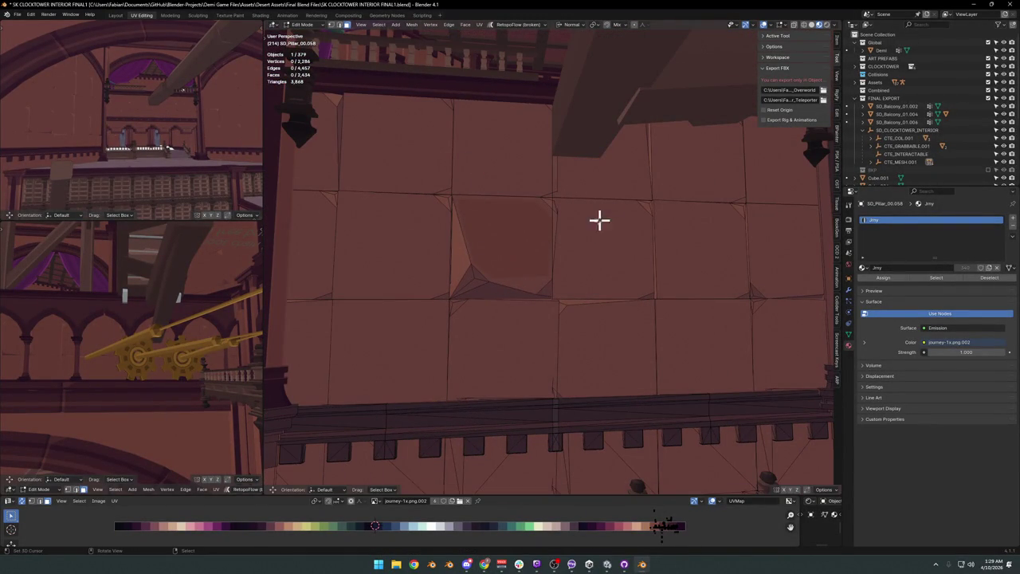
click(644, 205)
key(g)
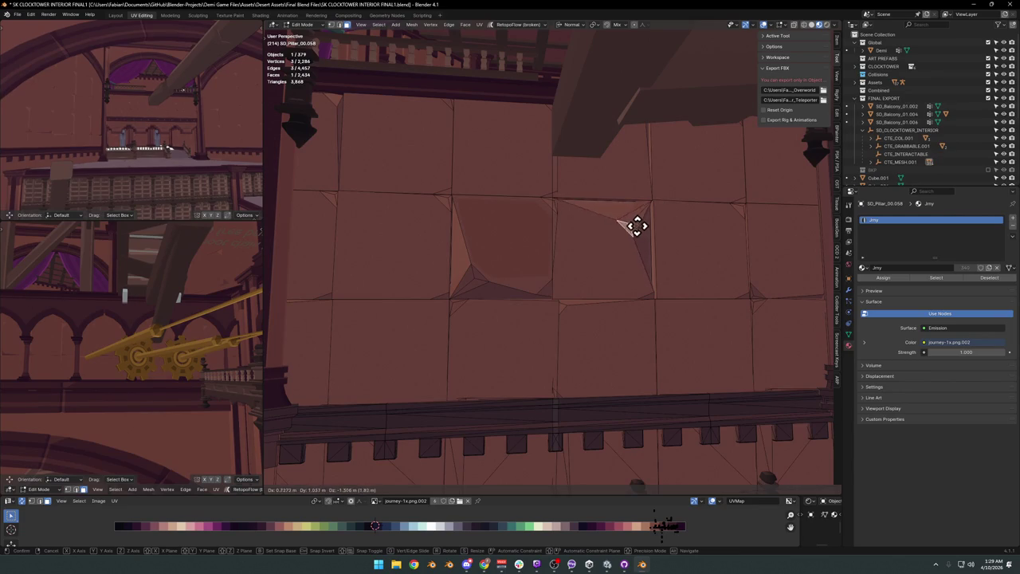
click(637, 224)
key(Tab)
scroll(633, 239, down, 3)
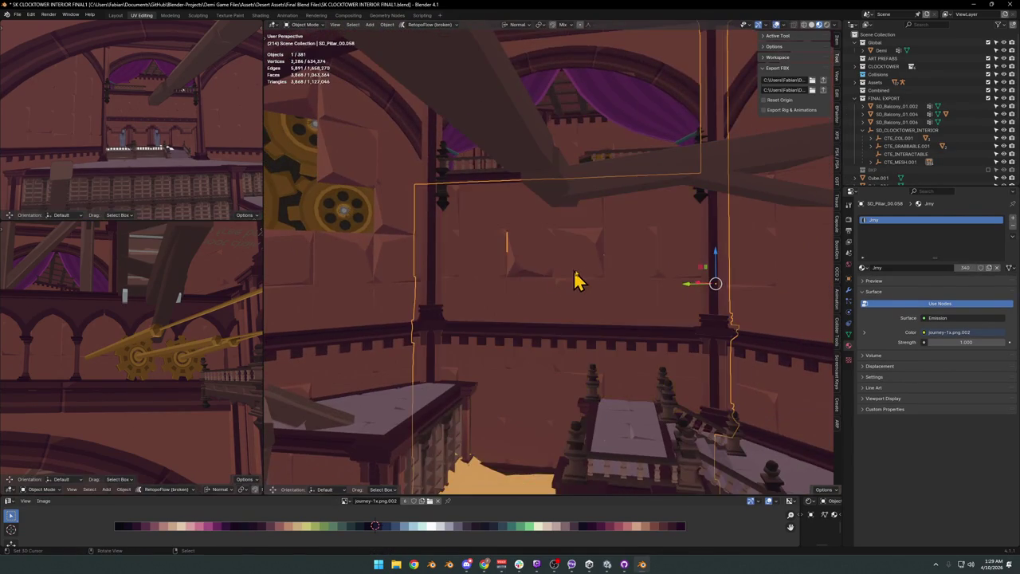
key(alt+a)
scroll(558, 283, up, 2)
mouse_move(558, 284)
middle_down()
mouse_move(587, 279)
mouse_move(560, 279)
mouse_move(566, 308)
middle_up()
click(515, 296)
key(Tab)
scroll(521, 298, up, 3)
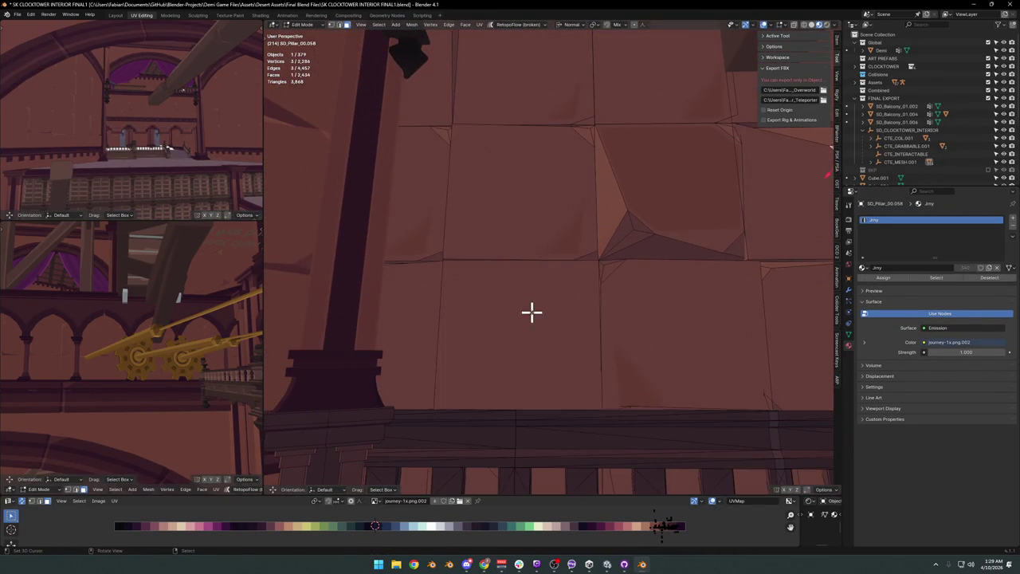
key(s)
key(Escape)
click(590, 267)
key(g)
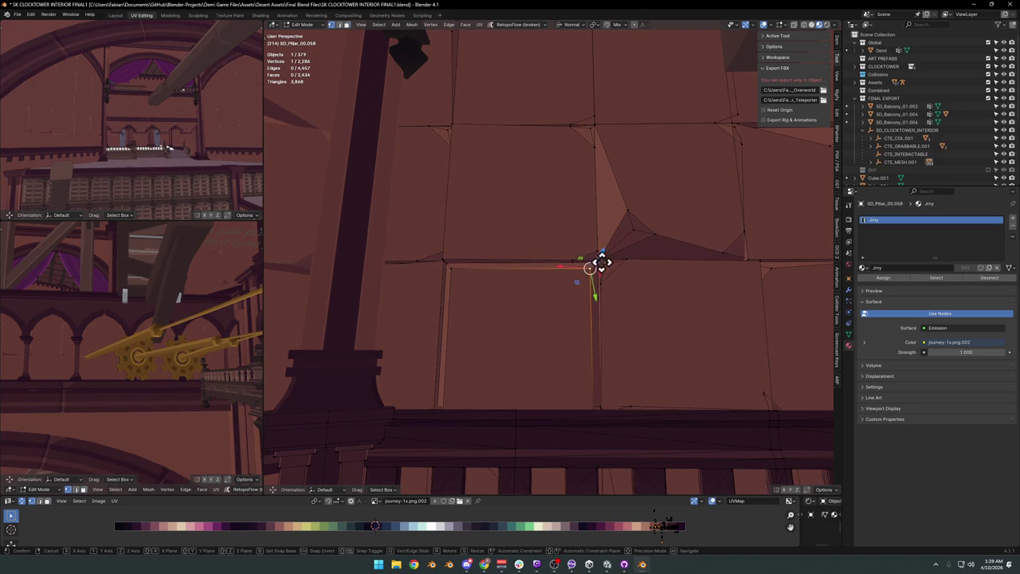
click(572, 289)
key(alt+a)
key(g)
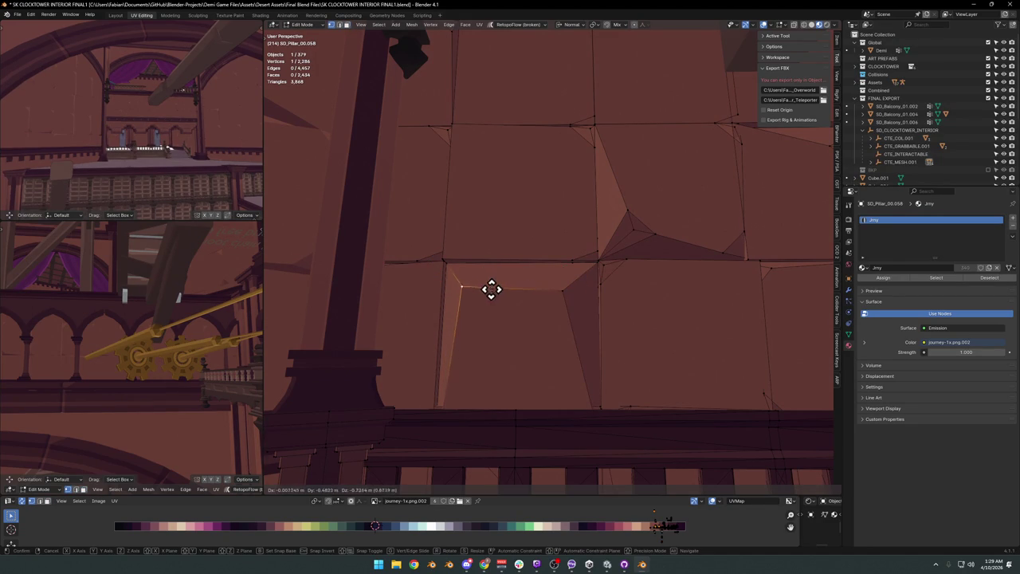
key(g)
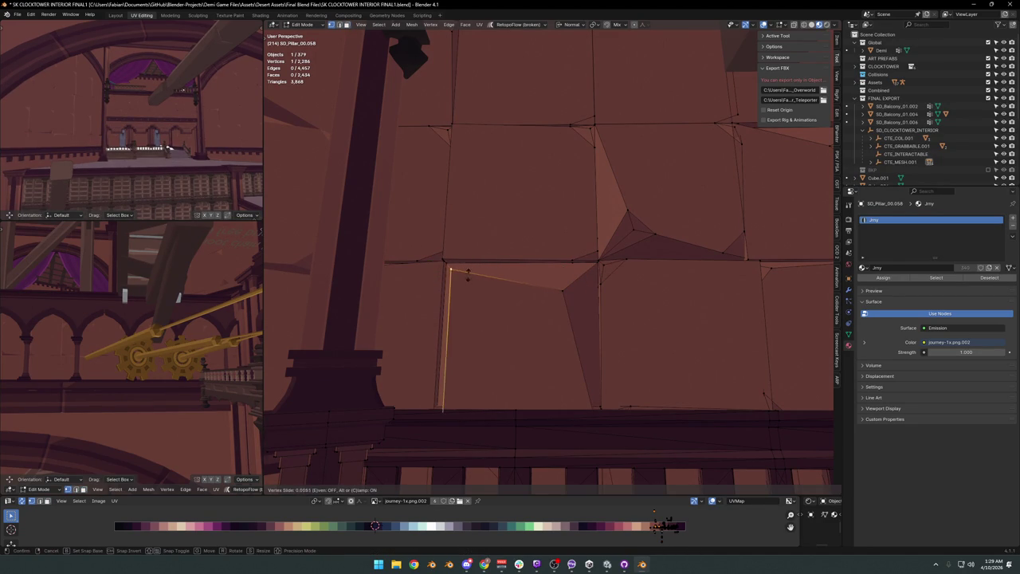
click(469, 276)
key(Tab)
scroll(603, 255, down, 3)
scroll(594, 263, down, 2)
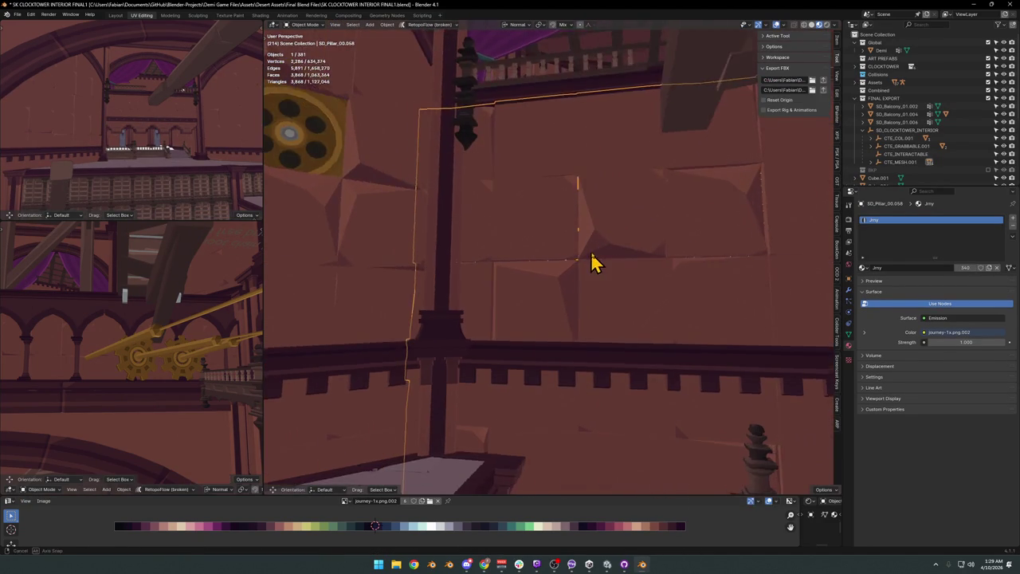
key(Tab)
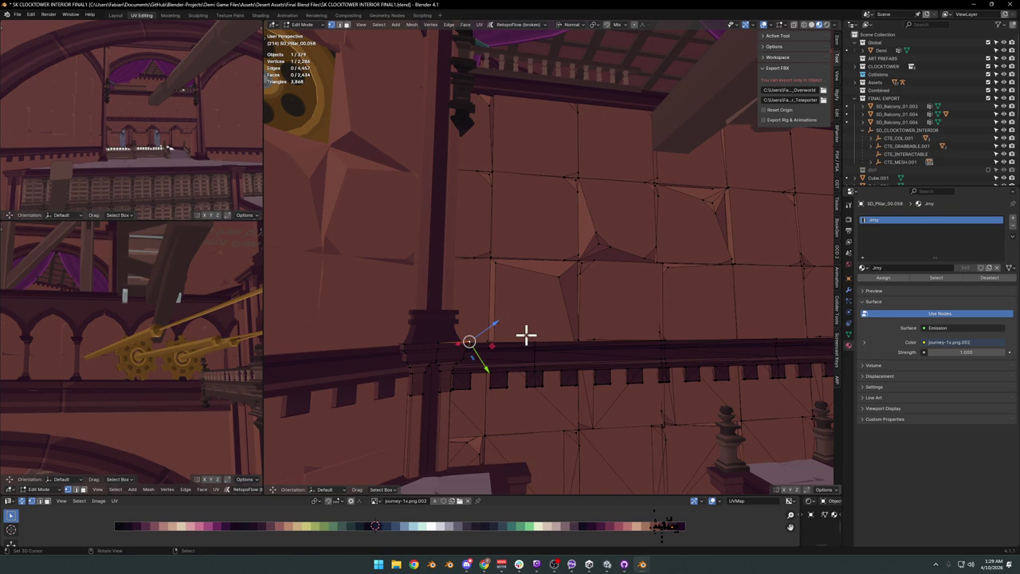
key(g)
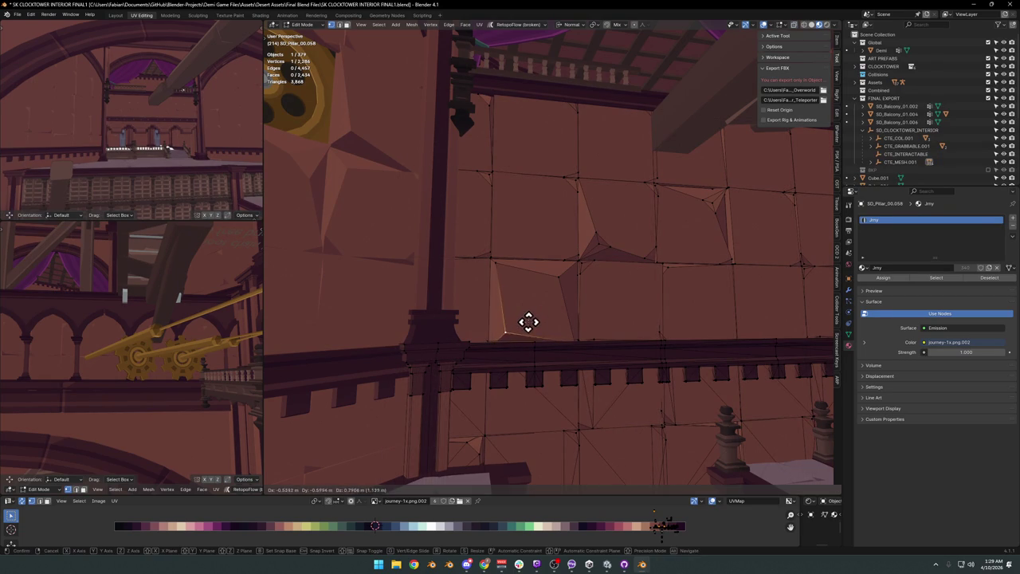
click(528, 322)
key(Tab)
scroll(630, 290, down, 5)
scroll(617, 294, down, 2)
scroll(630, 280, down, 3)
middle_drag(630, 282, 597, 246)
key(shift+grave)
key(w)
key(w)
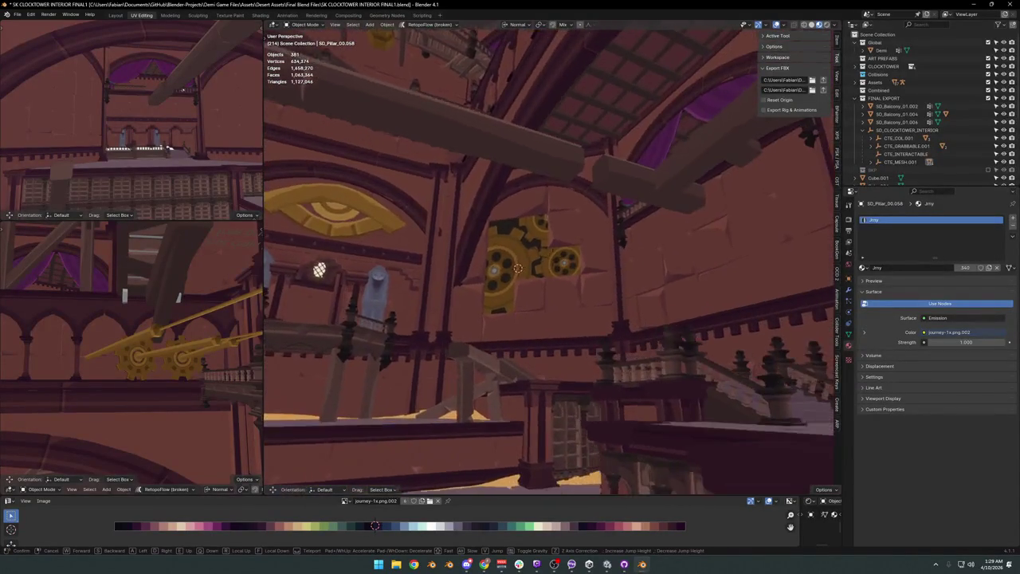
key(w)
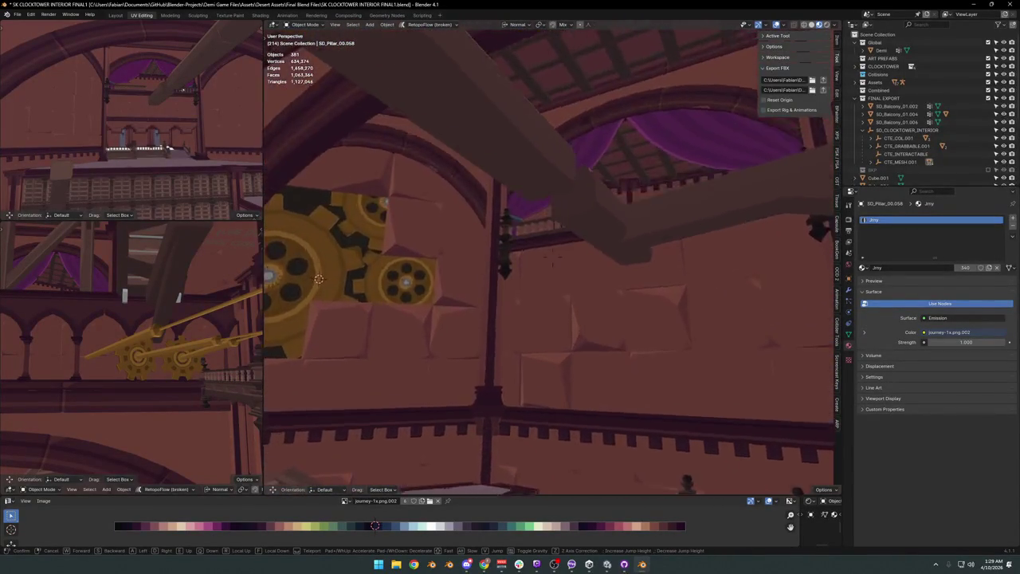
Select and frame the Cube.078 wall, then select one whole brick tile in face mode.
click(571, 308)
click(570, 308)
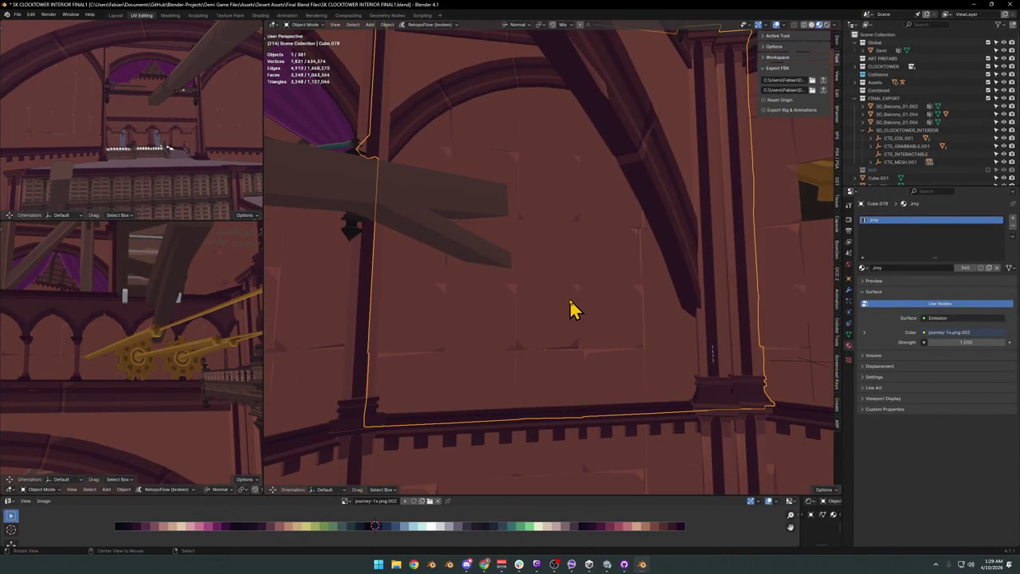
key(KP_Decimal)
scroll(558, 279, up, 5)
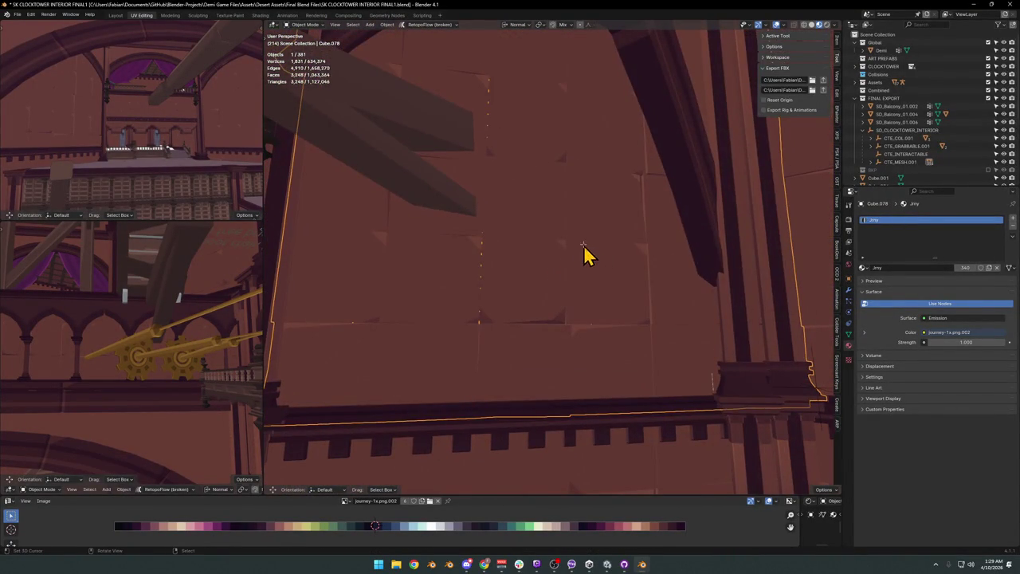
key(Tab)
scroll(585, 255, down, 3)
key(alt+a)
key(3)
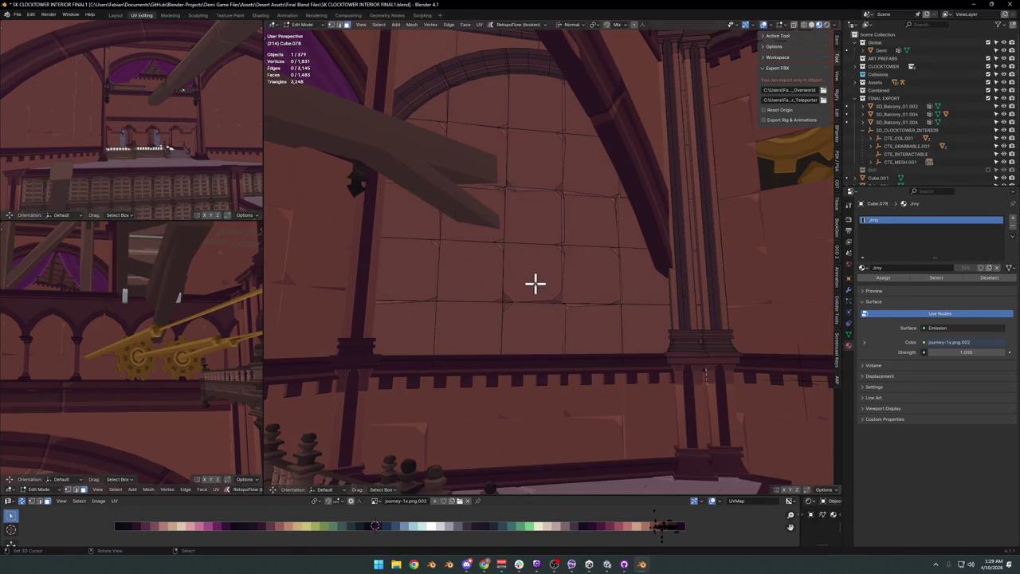
key(l)
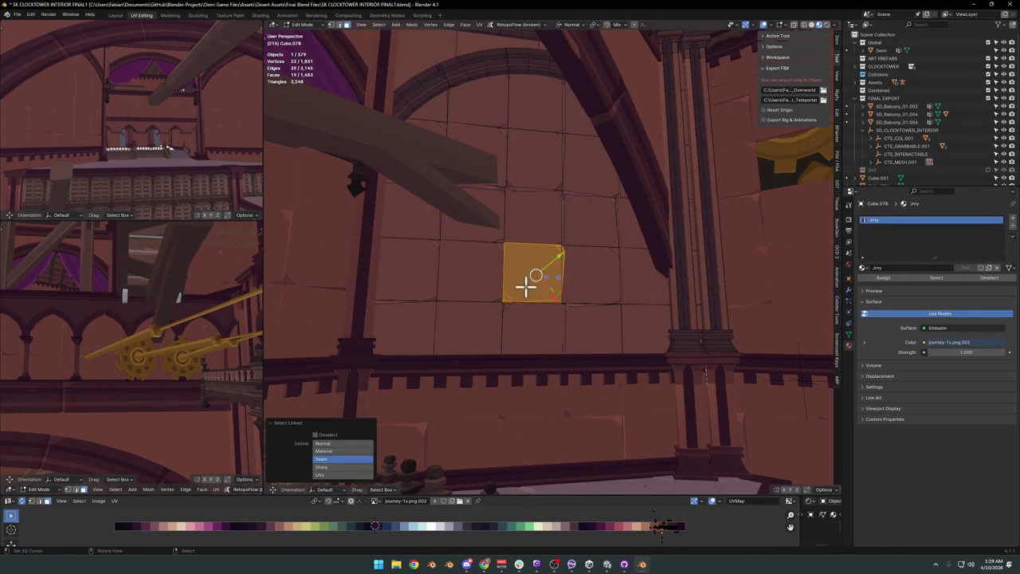
Move the selected brick along the X axis to dent it into the wall.
scroll(527, 286, up, 2)
middle_drag(519, 303, 565, 280)
scroll(565, 280, down, 3)
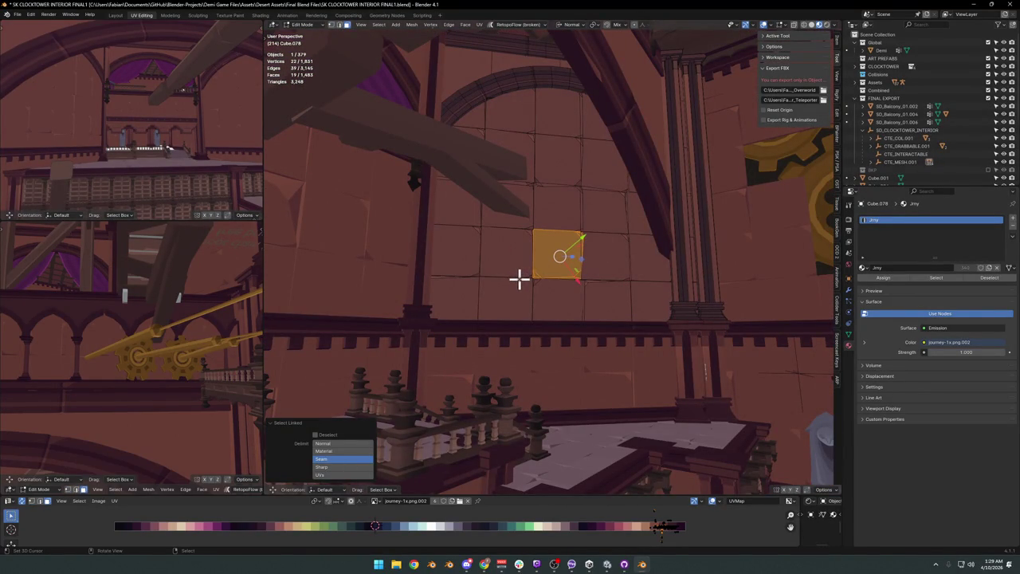
scroll(515, 276, up, 3)
mouse_move(515, 276)
middle_down()
mouse_move(522, 306)
mouse_move(546, 294)
middle_up()
key(g)
key(x)
click(563, 280)
Push a single brick corner vertex inward along the X axis.
key(alt+a)
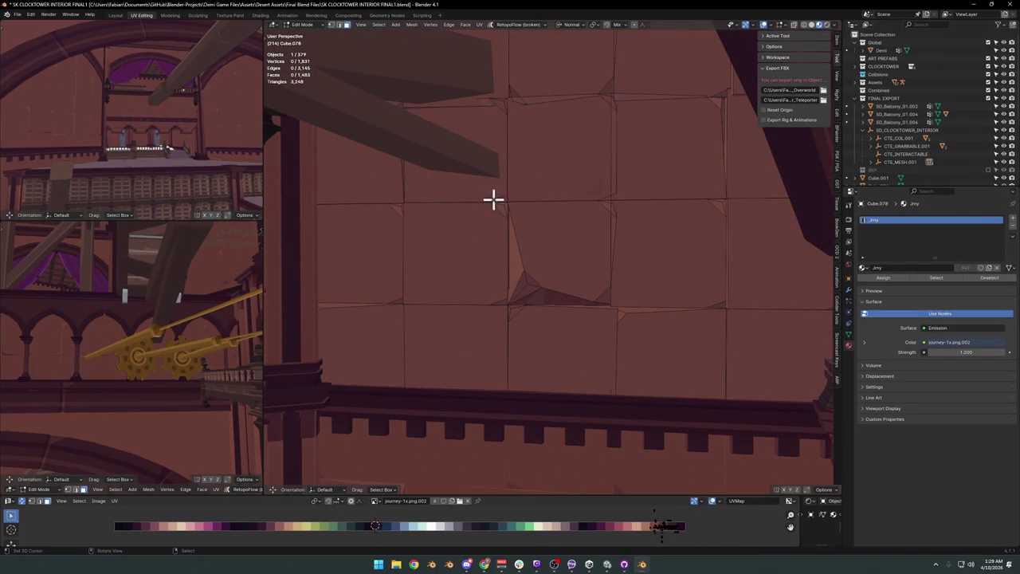
key(g)
key(x)
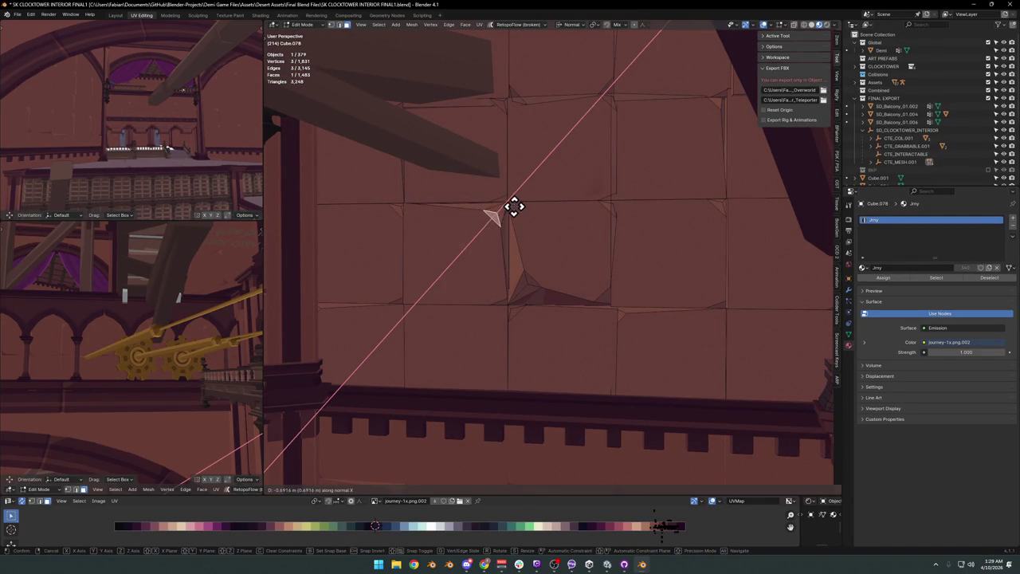
click(514, 207)
scroll(501, 221, up, 3)
middle_drag(560, 221, 558, 234)
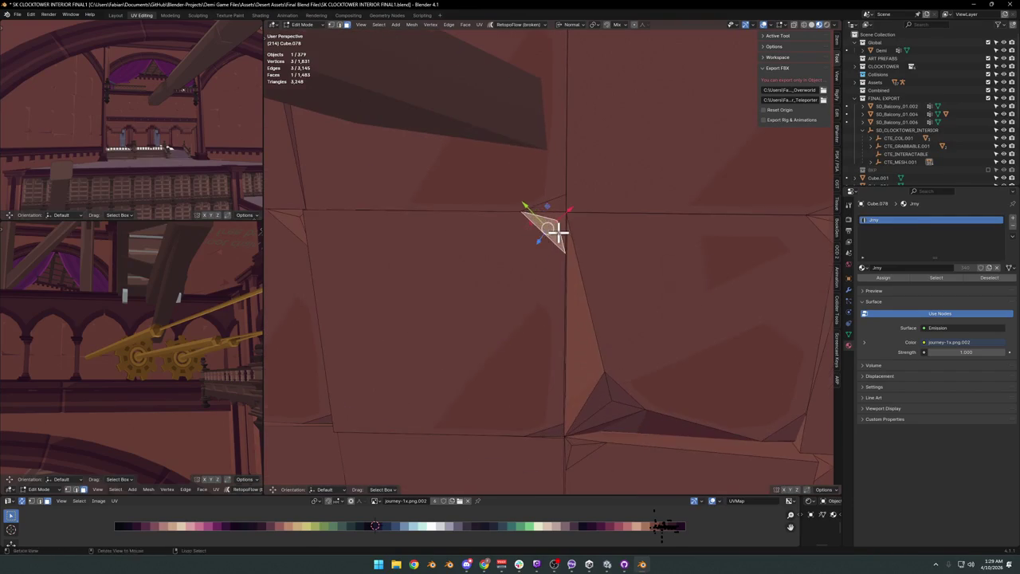
scroll(550, 275, down, 4)
Shrink one brick face on the wall and tilt it by rotating.
key(alt+a)
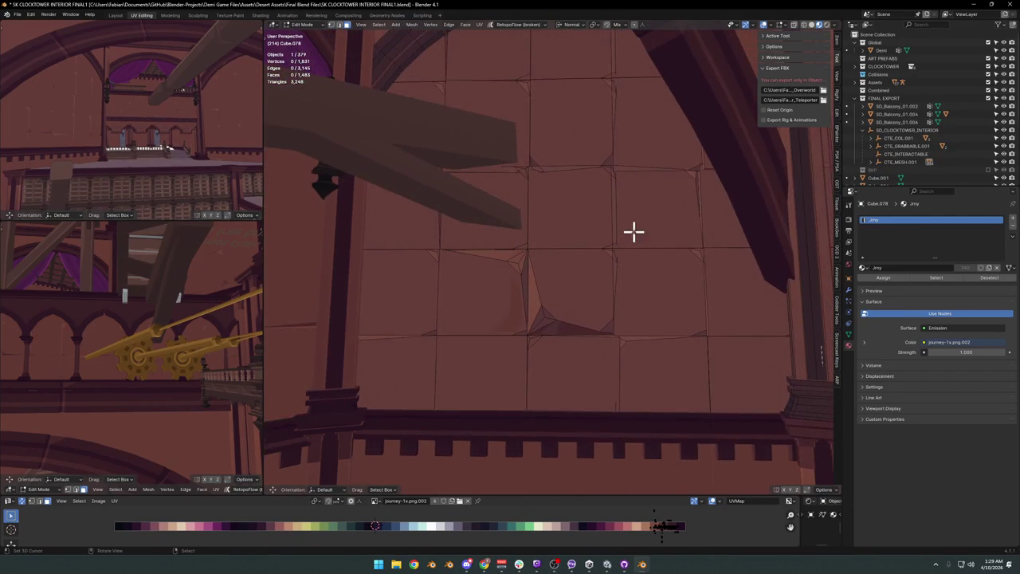
click(633, 231)
key(s)
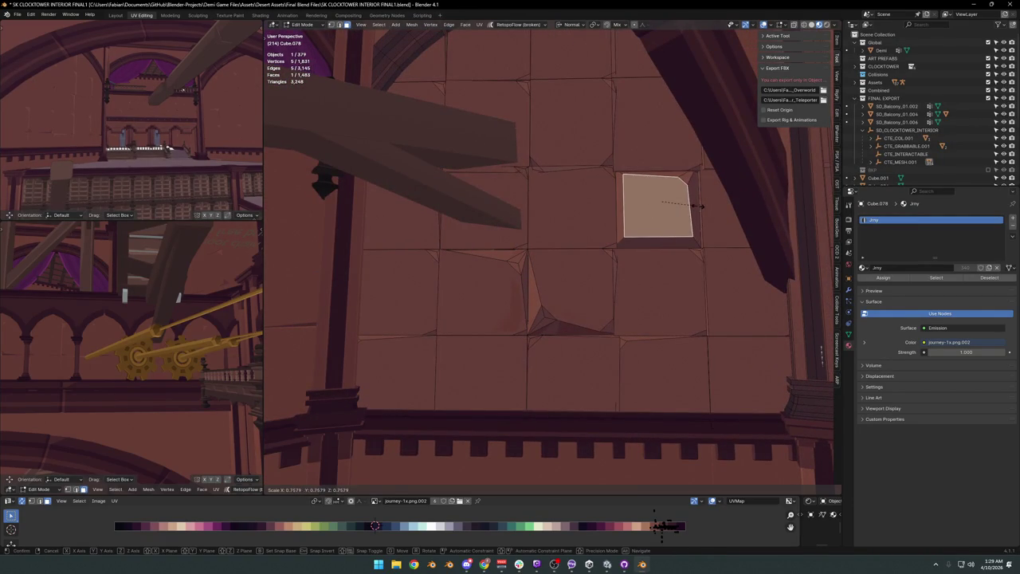
click(702, 206)
mouse_move(656, 228)
middle_down()
mouse_move(630, 251)
mouse_move(658, 262)
mouse_move(614, 296)
middle_up()
key(r)
click(650, 259)
Leave the wall's Edit Mode and begin editing the gear wall trim mesh.
key(Tab)
scroll(630, 263, down, 3)
click(542, 160)
key(Tab)
Scale a tile to 0.820, then shrink the top-left tile and tilt it about 8.6°.
key(s)
click(584, 162)
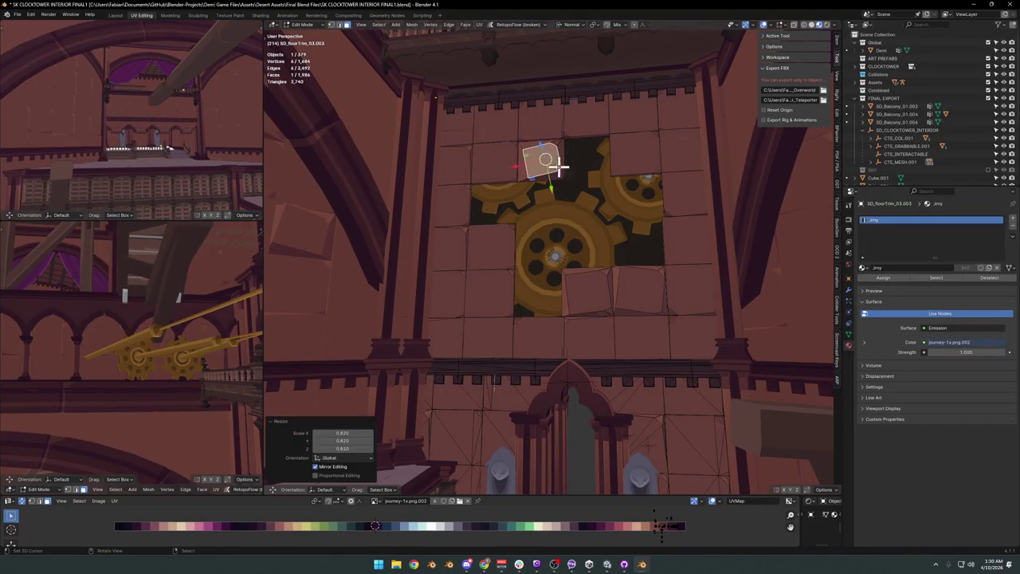
click(455, 130)
key(s)
click(519, 146)
key(s)
key(r)
click(547, 151)
key(s)
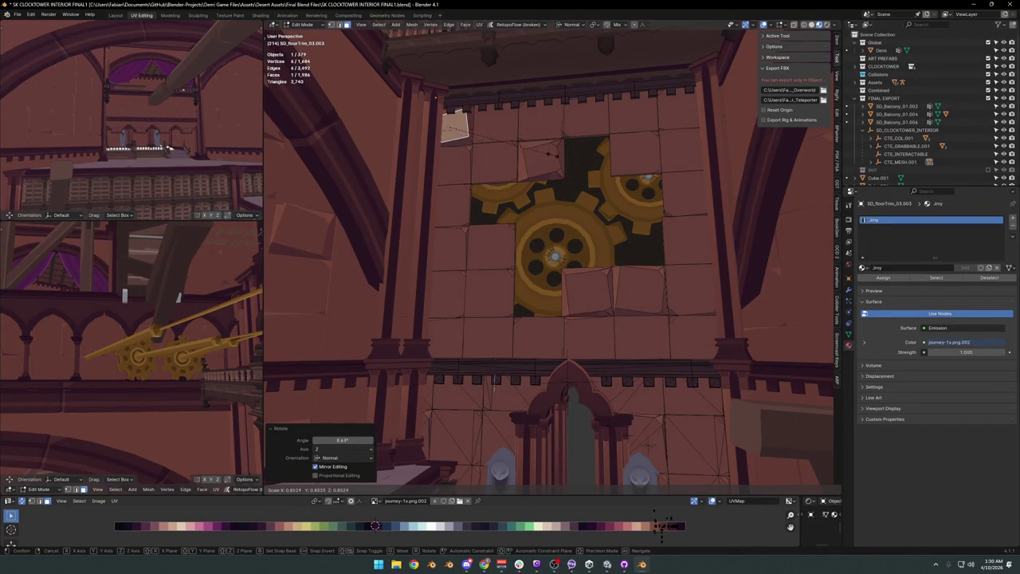
click(546, 150)
Tilt the tile left of the gear opening -11.7° and scale it to 0.949.
click(450, 252)
key(r)
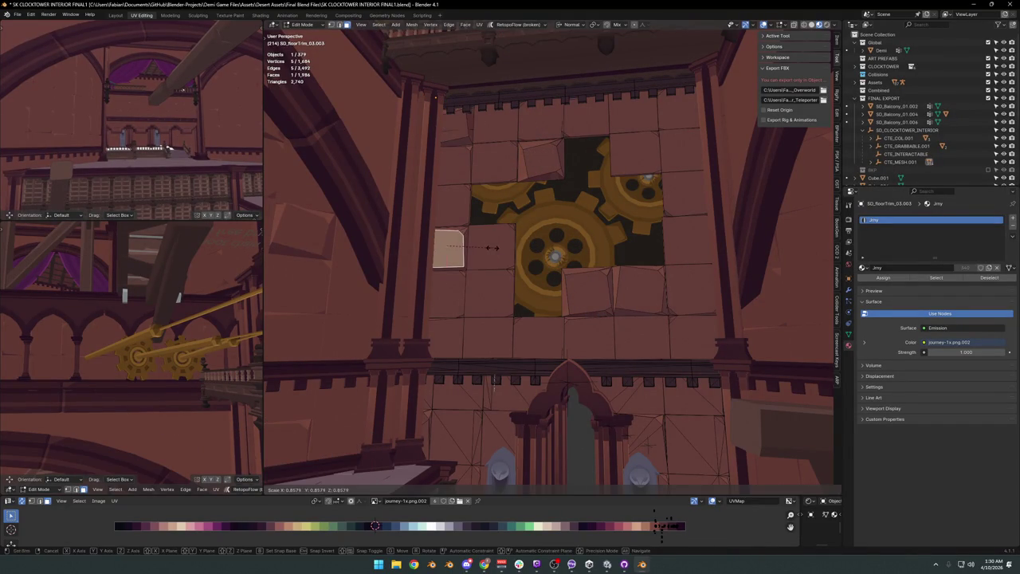
click(494, 246)
key(r)
click(497, 258)
key(s)
click(522, 250)
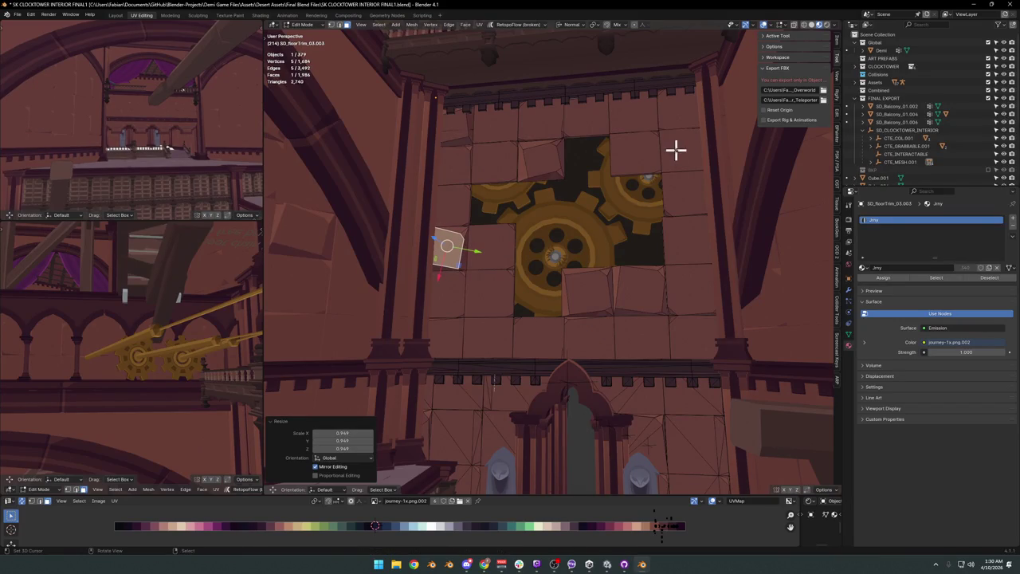
Shrink the top-right tile and rotate it around its normal Z axis.
click(658, 169)
key(s)
click(662, 165)
key(r)
key(z)
key(z)
click(666, 160)
Slide a tile's corner vertex along its edge on the gear wall.
key(Tab)
scroll(666, 187, down, 5)
mouse_move(662, 200)
middle_down()
mouse_move(646, 235)
mouse_move(658, 216)
middle_up()
scroll(605, 174, up, 5)
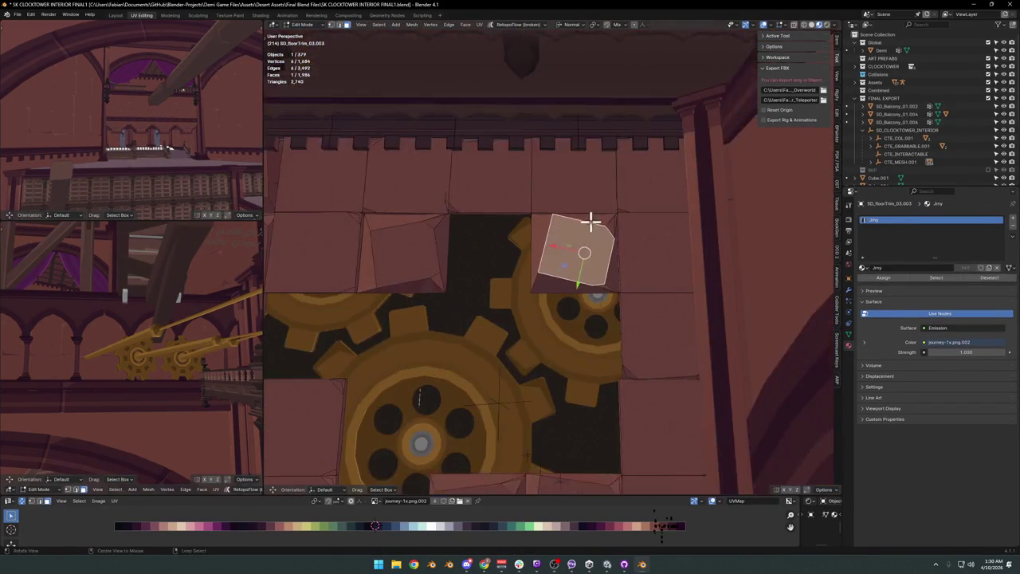
click(599, 216)
key(Tab)
click(538, 271)
key(shift+v)
click(586, 269)
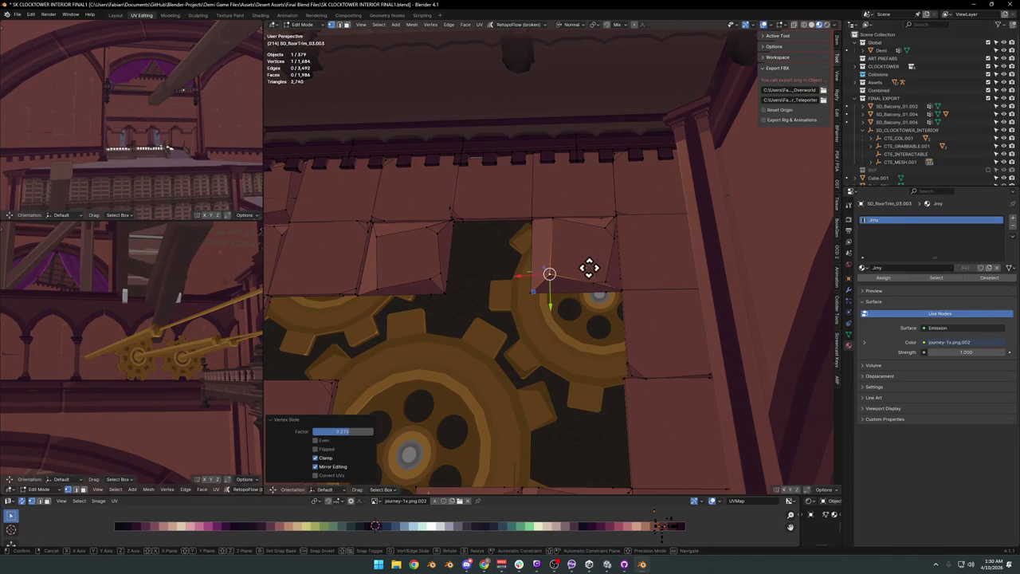
key(Tab)
Shrink the tile beside the gears to 0.759 scale.
scroll(590, 255, down, 5)
mouse_move(575, 269)
middle_down()
mouse_move(626, 227)
mouse_move(638, 247)
mouse_move(588, 315)
middle_up()
scroll(587, 315, up, 3)
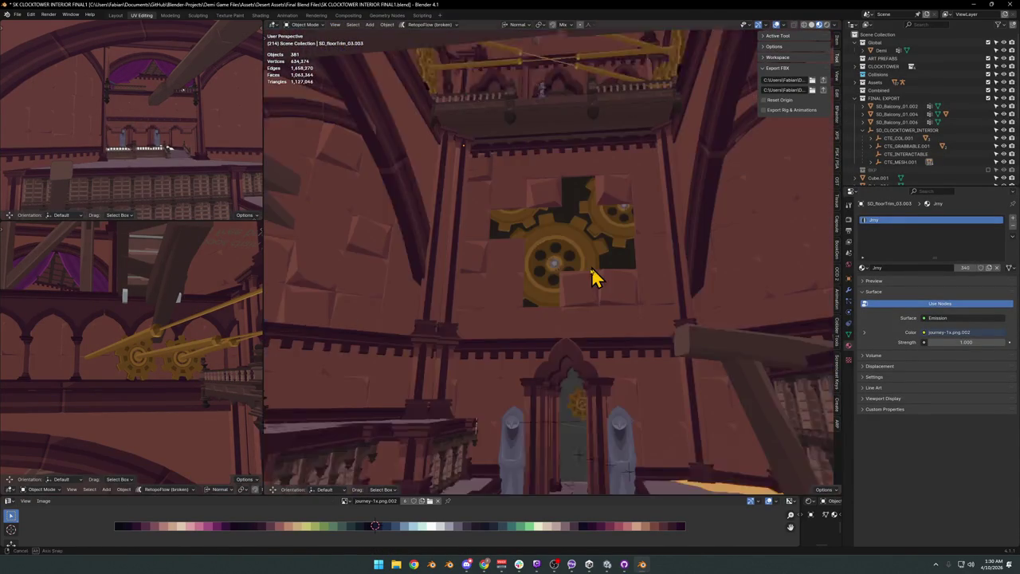
key(Tab)
click(503, 344)
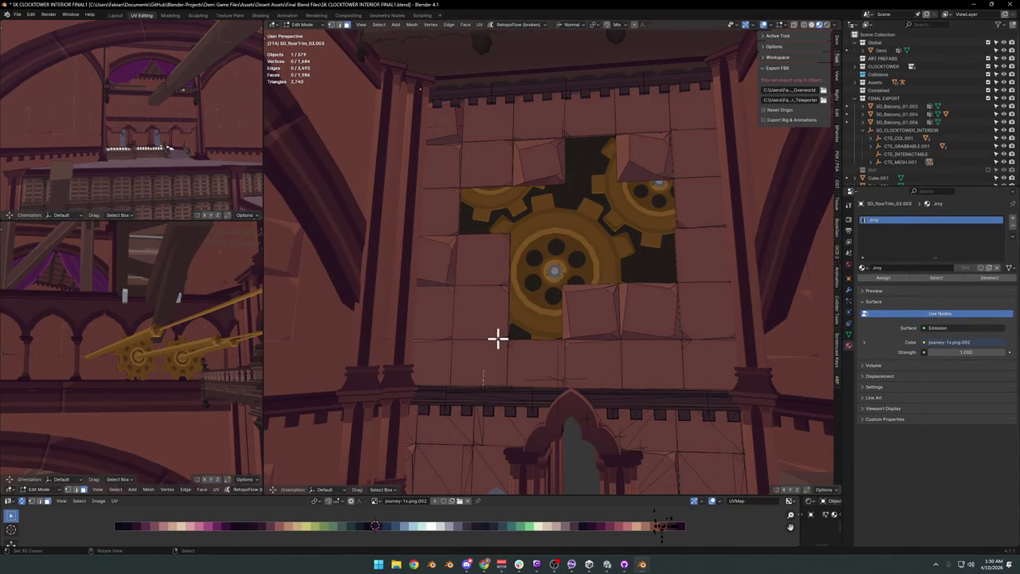
click(500, 334)
key(s)
click(537, 322)
key(r)
key(z)
key(z)
key(Escape)
key(s)
click(519, 257)
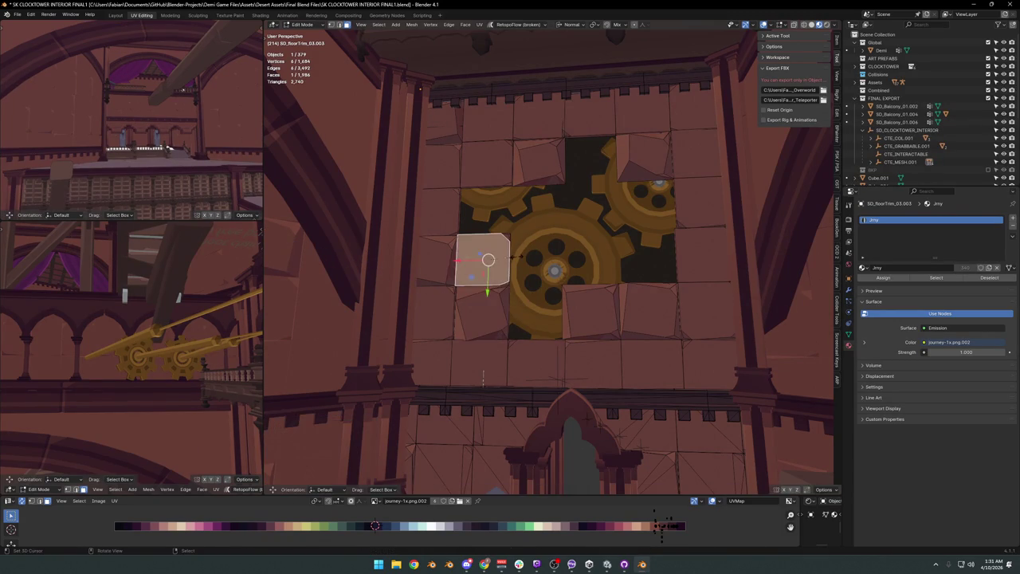
key(Tab)
Move a corner vertex below the gears to reshape its tile.
mouse_move(553, 292)
middle_down()
mouse_move(571, 281)
mouse_move(558, 274)
mouse_move(587, 307)
mouse_move(577, 267)
mouse_move(602, 267)
middle_up()
scroll(602, 267, up, 3)
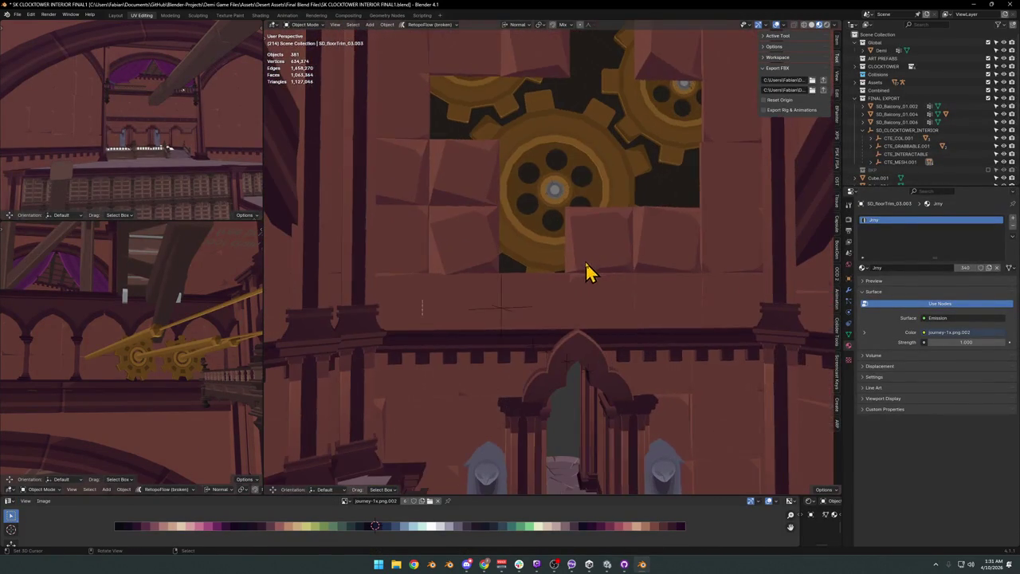
key(Tab)
click(494, 182)
click(574, 218)
key(g)
key(g)
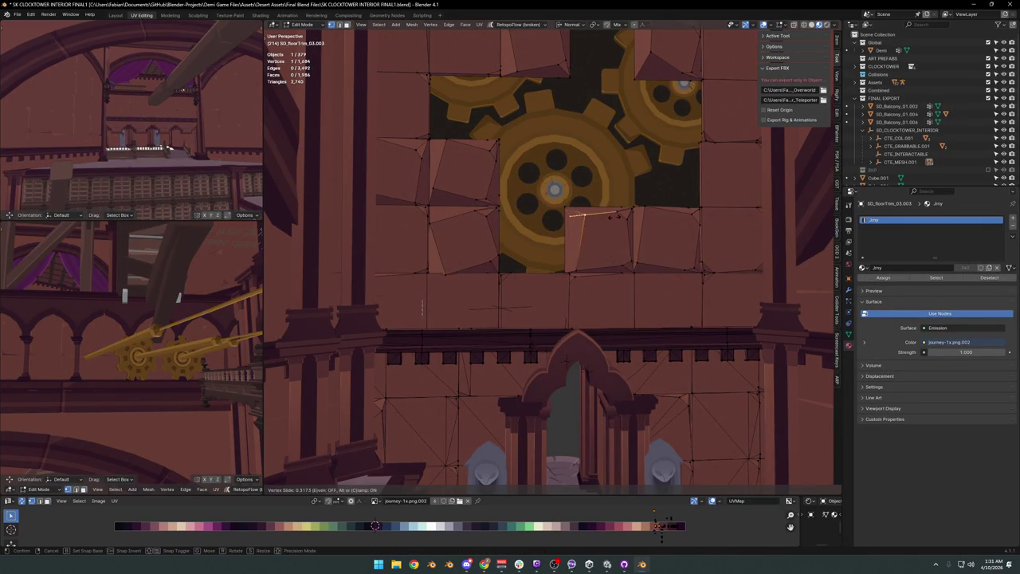
click(612, 227)
key(Tab)
scroll(614, 232, down, 3)
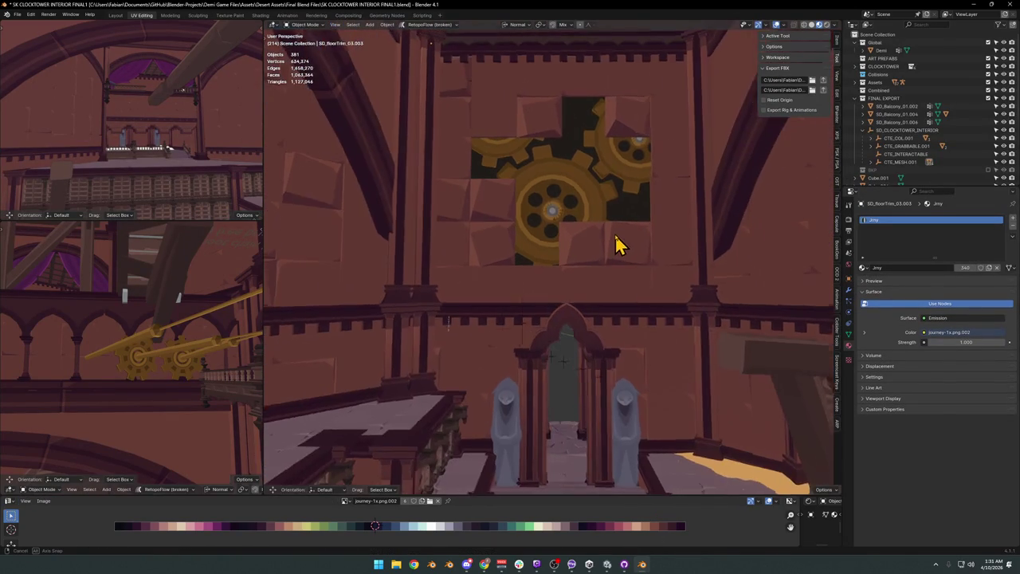
Shrink the tile right of the gears to 0.757 scale and reposition it.
mouse_move(577, 248)
middle_down()
mouse_move(603, 257)
mouse_move(581, 276)
mouse_move(542, 257)
mouse_move(517, 268)
middle_up()
mouse_move(580, 291)
middle_down()
mouse_move(573, 283)
mouse_move(621, 210)
middle_up()
key(Tab)
click(606, 187)
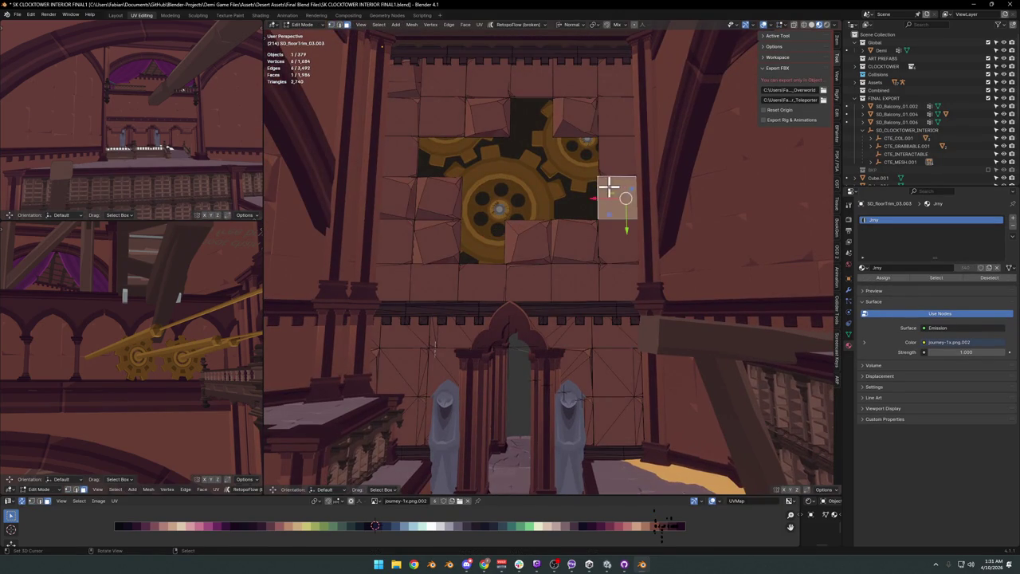
key(1)
click(598, 177)
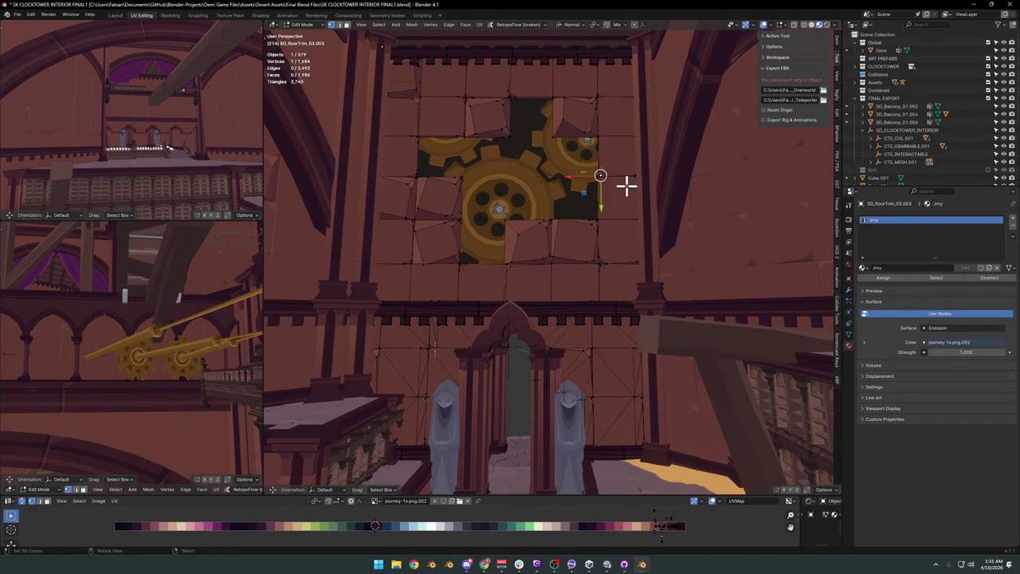
key(3)
click(626, 189)
key(s)
click(656, 210)
key(g)
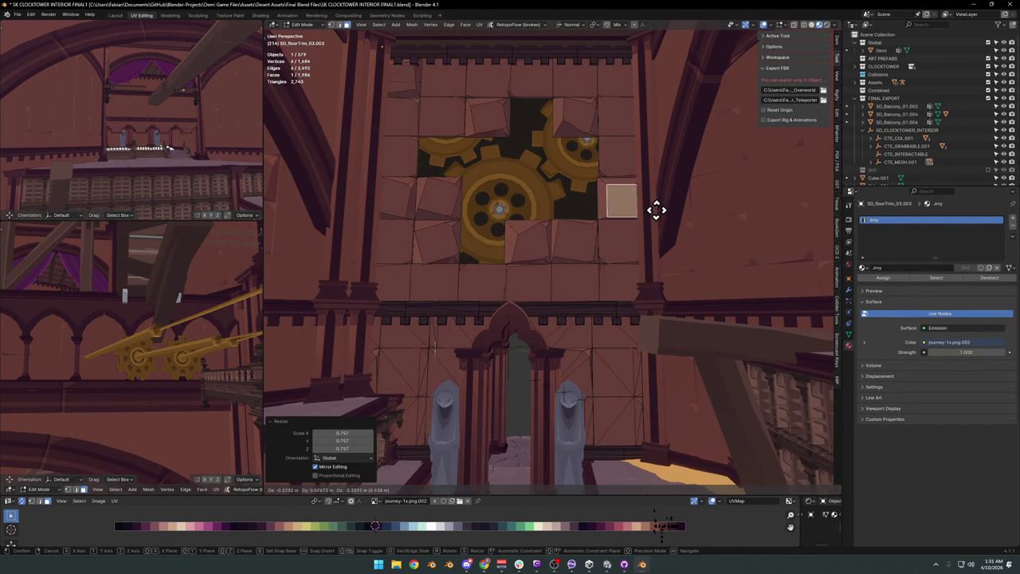
click(656, 210)
Move a vertex on the gear opening's right edge about −0.95, 0.70, 1.56 m.
key(1)
click(626, 191)
key(Tab)
scroll(630, 255, down, 2)
mouse_move(631, 257)
middle_down()
mouse_move(660, 258)
mouse_move(629, 247)
mouse_move(654, 269)
mouse_move(648, 255)
middle_up()
key(Tab)
key(3)
click(642, 232)
scroll(642, 232, up, 2)
scroll(642, 232, up, 3)
key(1)
click(542, 276)
key(g)
click(593, 232)
key(shift+grave)
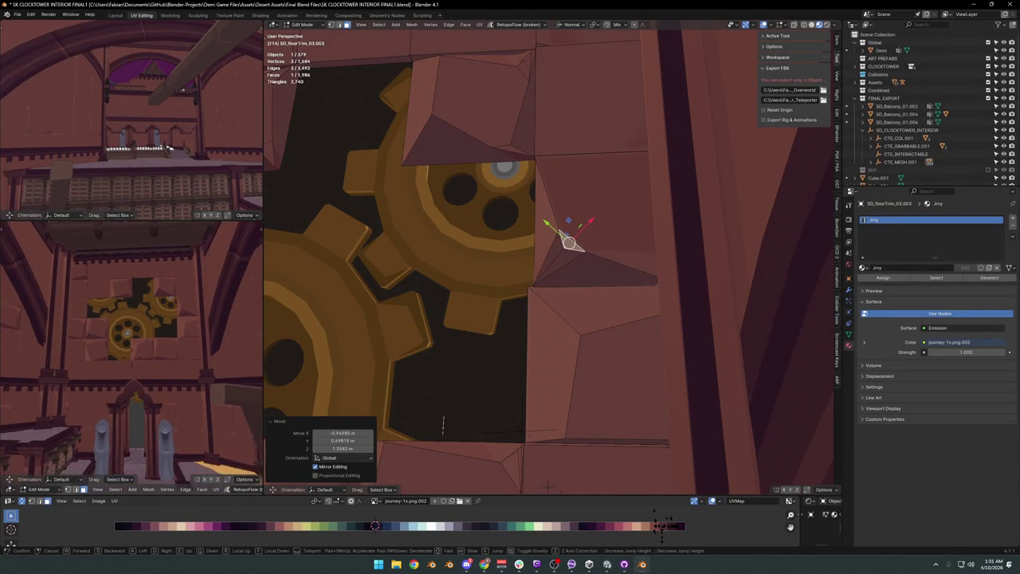
Exit the walk view, orbit to the tiled ceiling around the gears and pick a tile corner vertex.
click(494, 321)
scroll(494, 321, down, 3)
mouse_move(537, 312)
middle_down()
mouse_move(466, 345)
mouse_move(517, 353)
mouse_move(492, 359)
middle_up()
click(493, 359)
scroll(500, 358, up, 3)
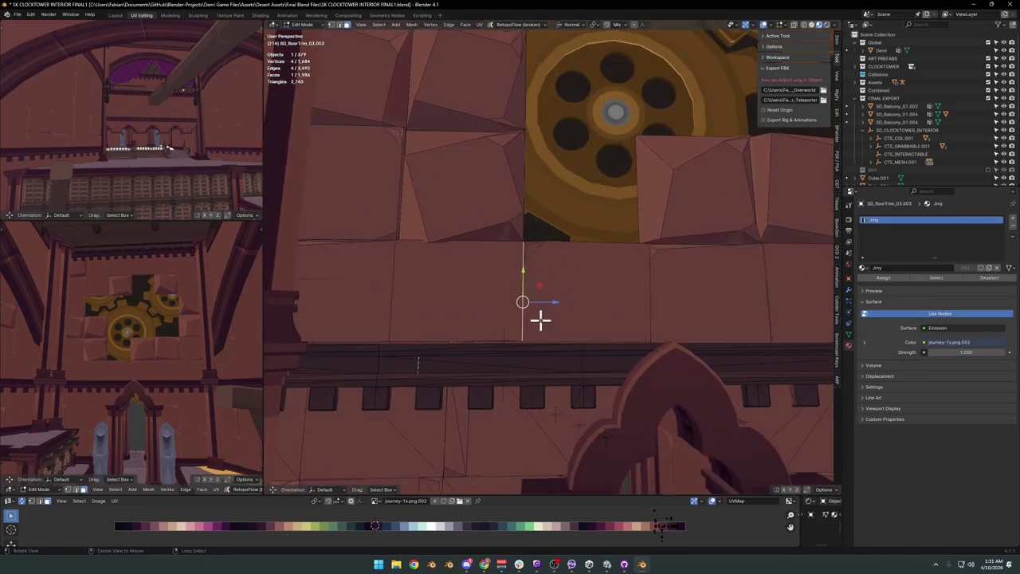
click(533, 248)
middle_drag(532, 248, 549, 247)
key(g)
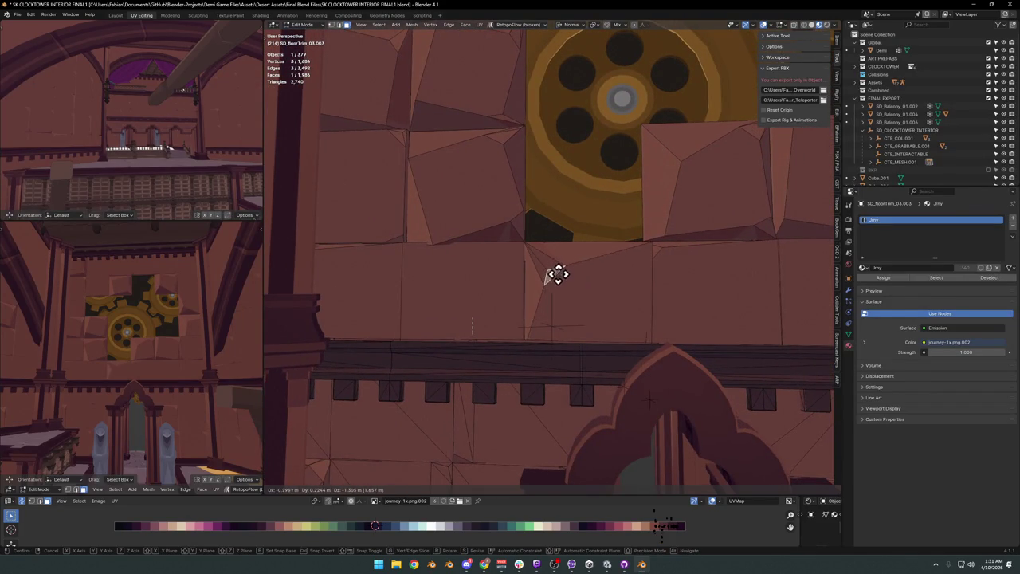
key(Escape)
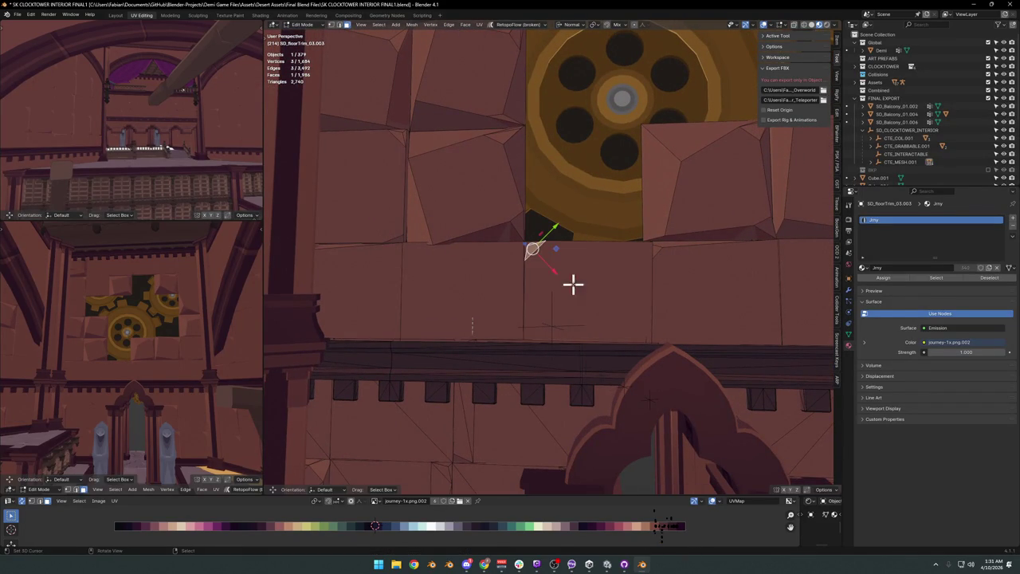
scroll(528, 253, up, 2)
scroll(588, 255, up, 3)
Move and resize the small triangular facet at the tile corner.
shift+click(539, 228)
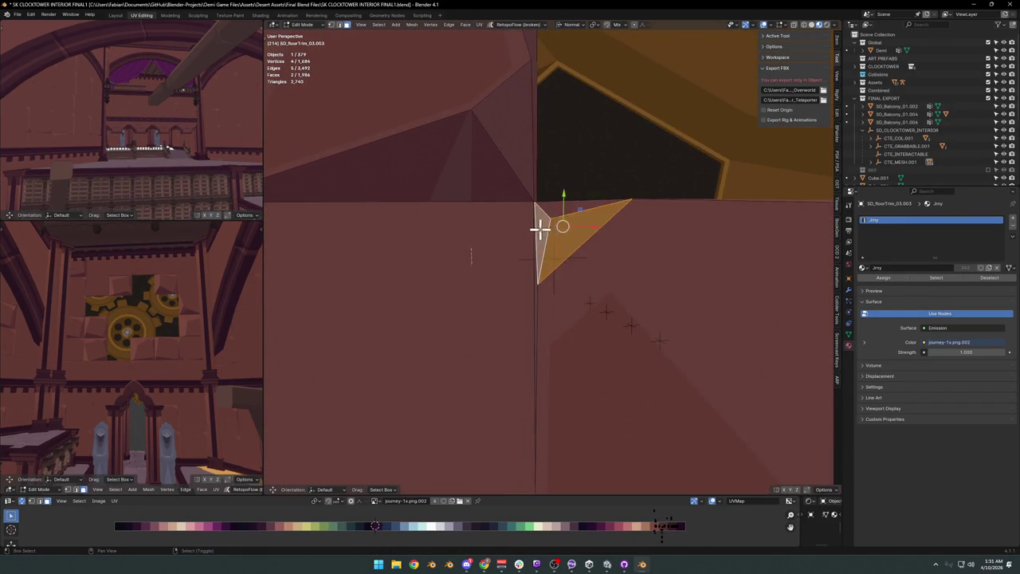
scroll(558, 236, down, 1)
scroll(558, 236, down, 2)
key(g)
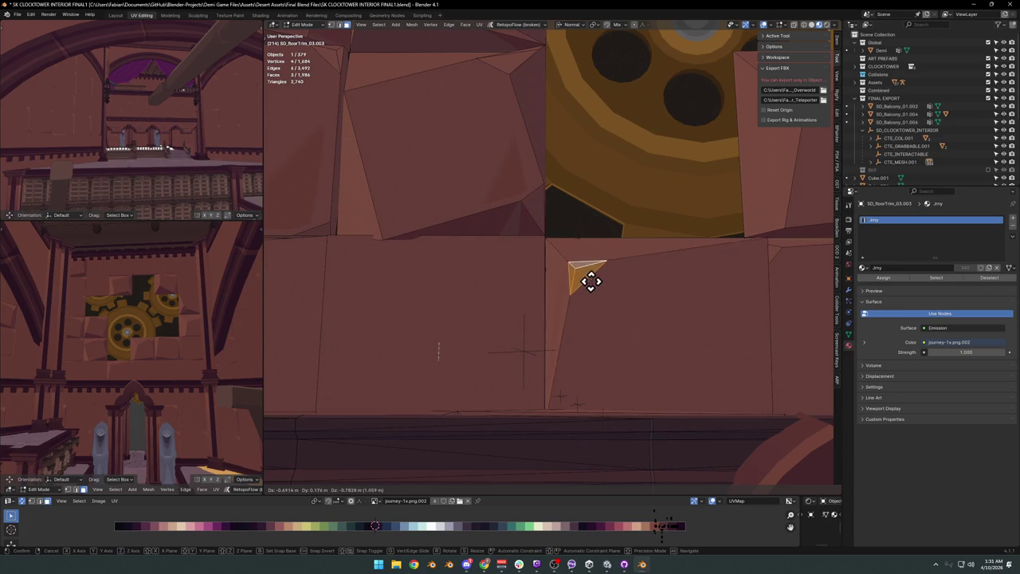
click(615, 300)
key(s)
click(644, 274)
Pan along the brick wall and try selecting a neighbouring tile face.
scroll(638, 295, down, 2)
shift+middle_drag(630, 308, 616, 319)
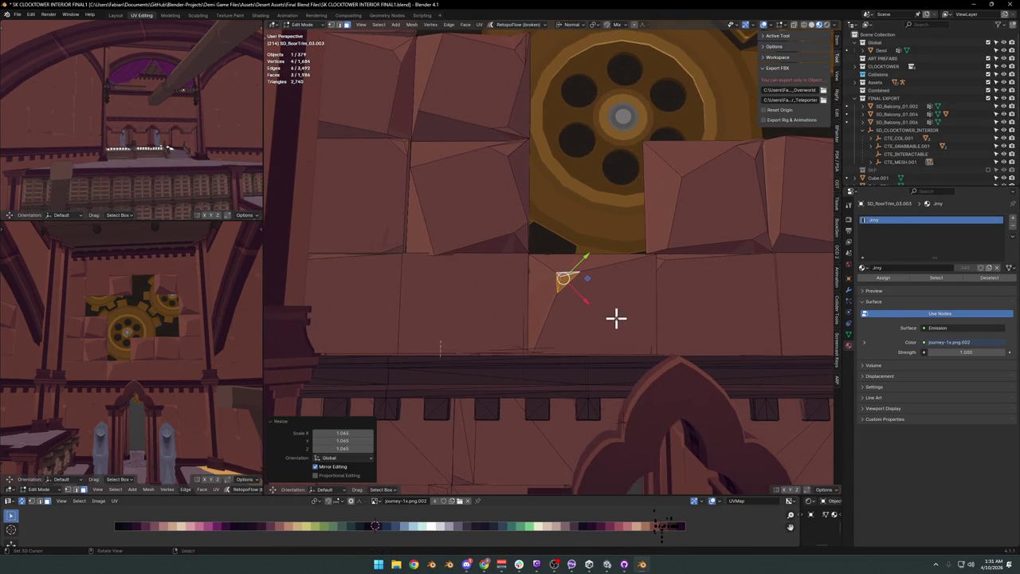
shift+middle_drag(684, 275, 642, 305)
click(643, 305)
click(719, 276)
shift+click(722, 270)
In vertex select mode, centre on a tile-edge vertex and move it to a new position.
key(1)
click(724, 266)
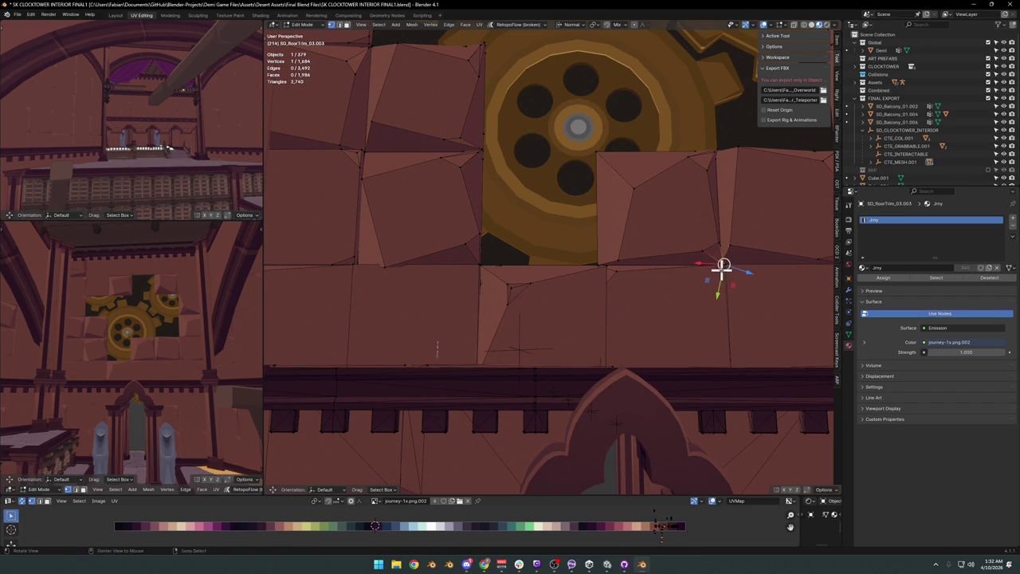
key(KP_Decimal)
mouse_move(560, 238)
middle_down()
mouse_move(585, 268)
mouse_move(560, 244)
mouse_move(592, 225)
mouse_move(583, 264)
middle_up()
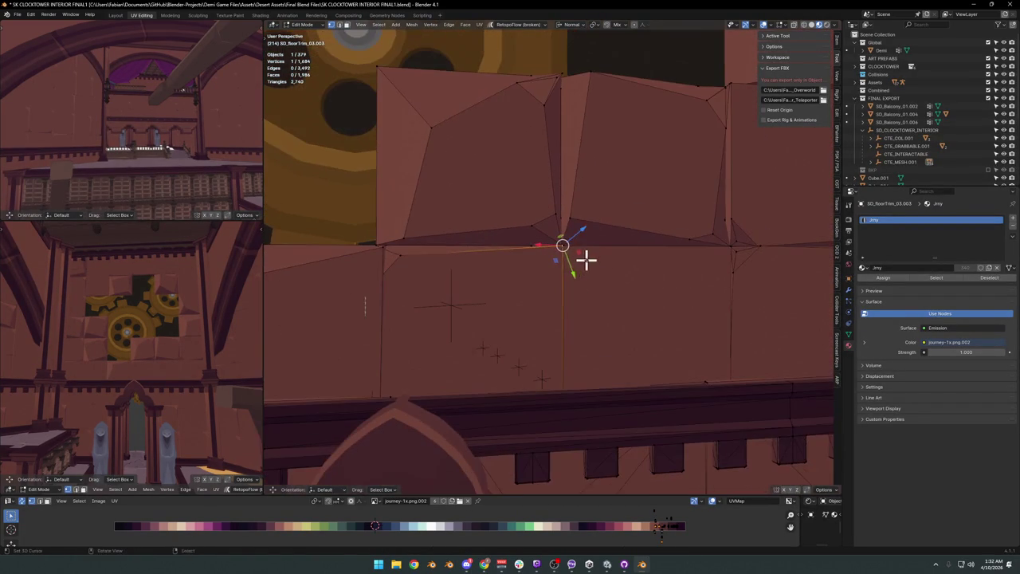
key(g)
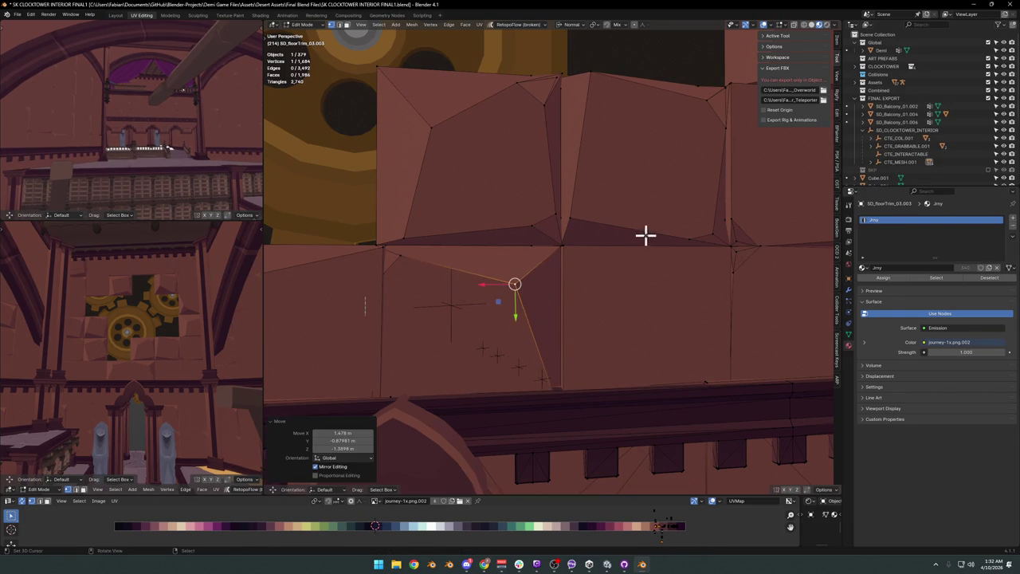
scroll(642, 234, down, 3)
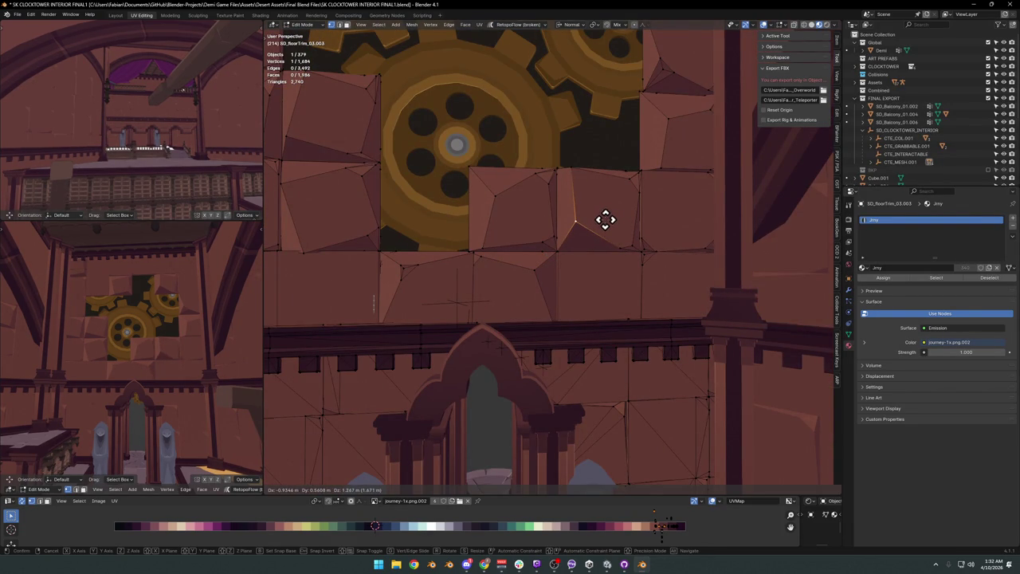
click(586, 248)
Move the top-edge corner vertex about 0.53 m X, −0.32 m Y, −0.66 m Z.
click(580, 208)
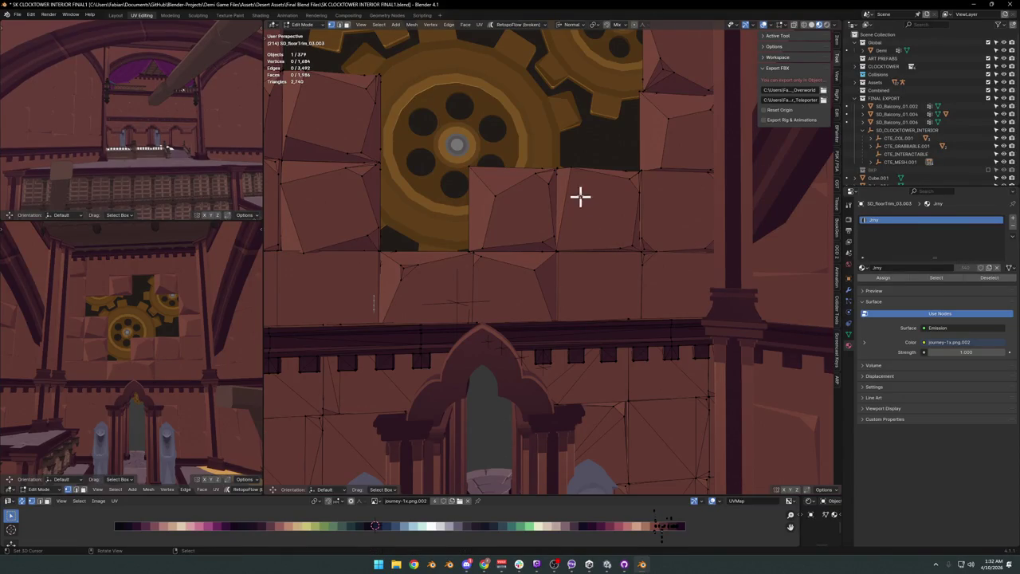
click(571, 168)
key(g)
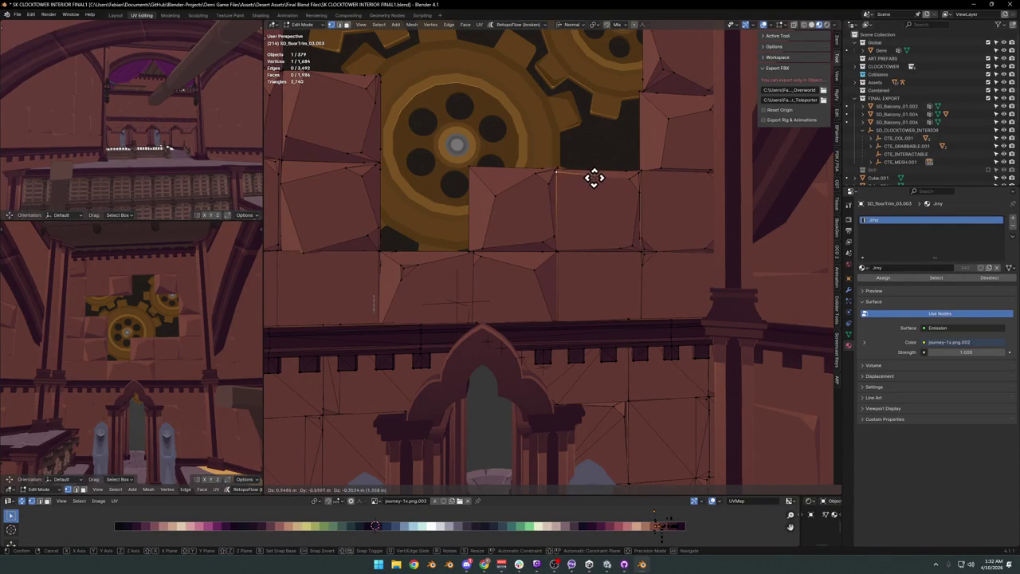
click(600, 182)
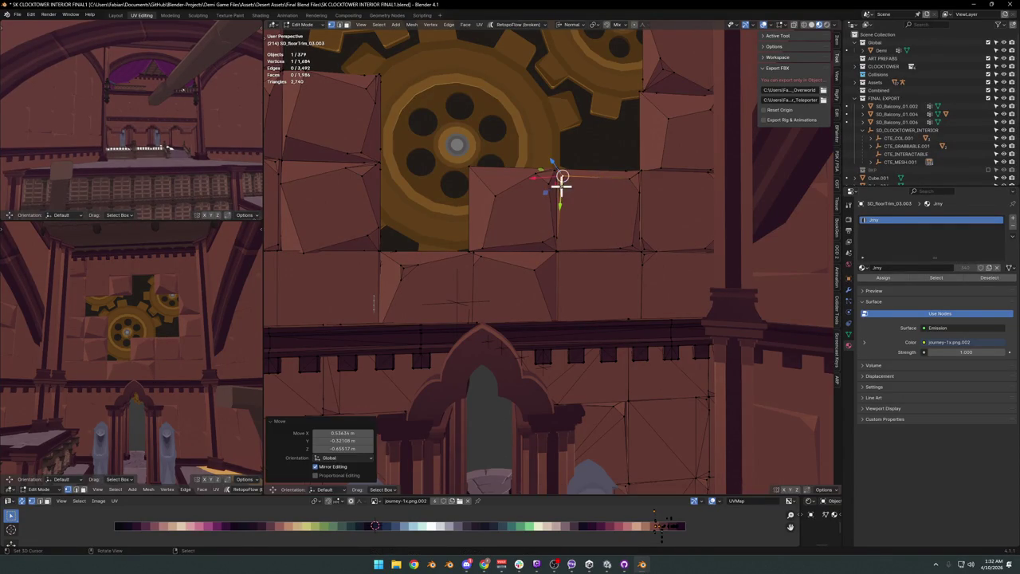
scroll(564, 207, down, 2)
click(453, 236)
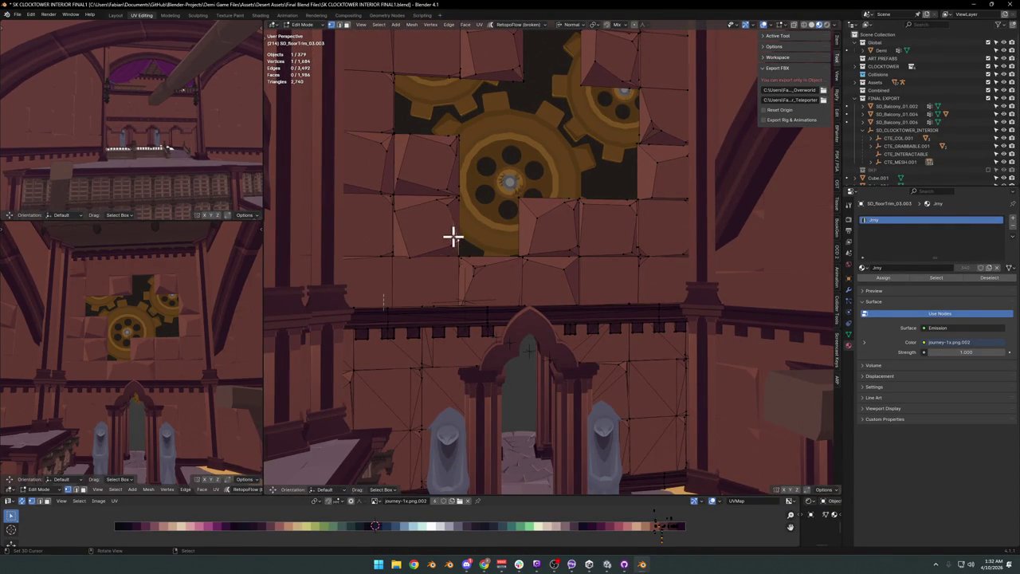
Slide the selected vertex along its edge, then reposition it freely.
key(g)
key(g)
click(445, 243)
key(g)
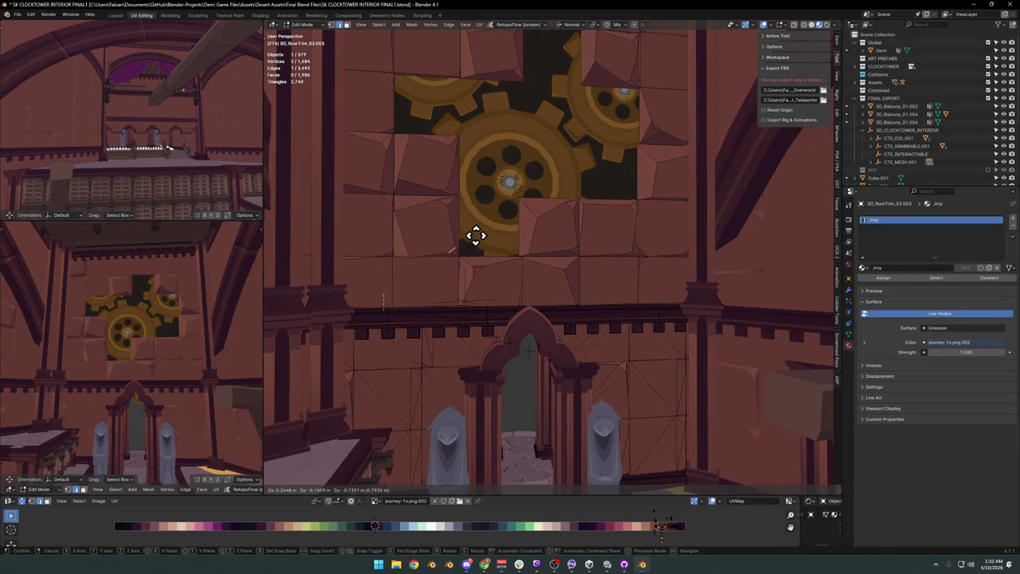
click(475, 237)
middle_drag(475, 237, 524, 245)
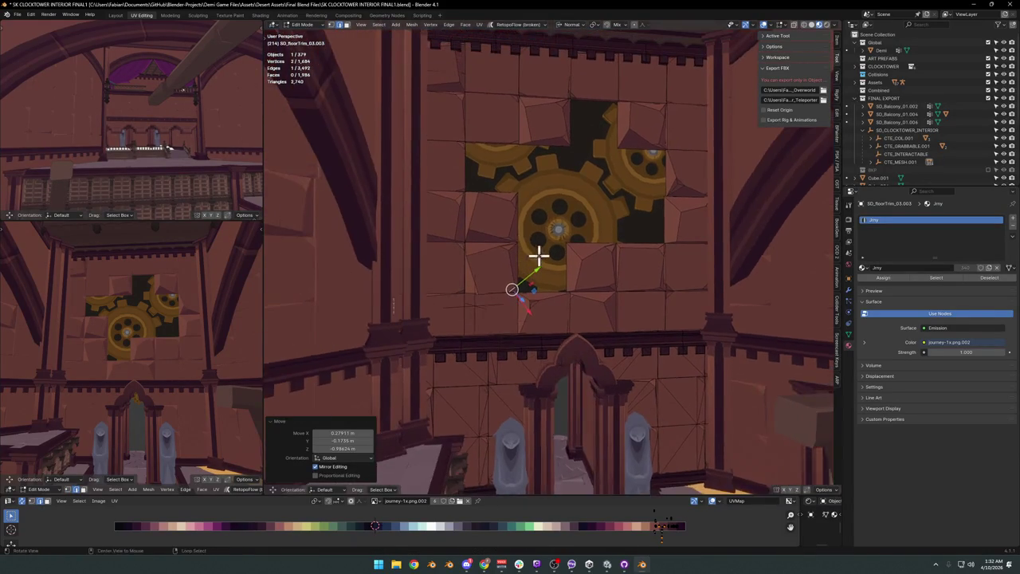
key(alt+a)
Nudge several tile vertices around the gear inset, raising one of them.
key(g)
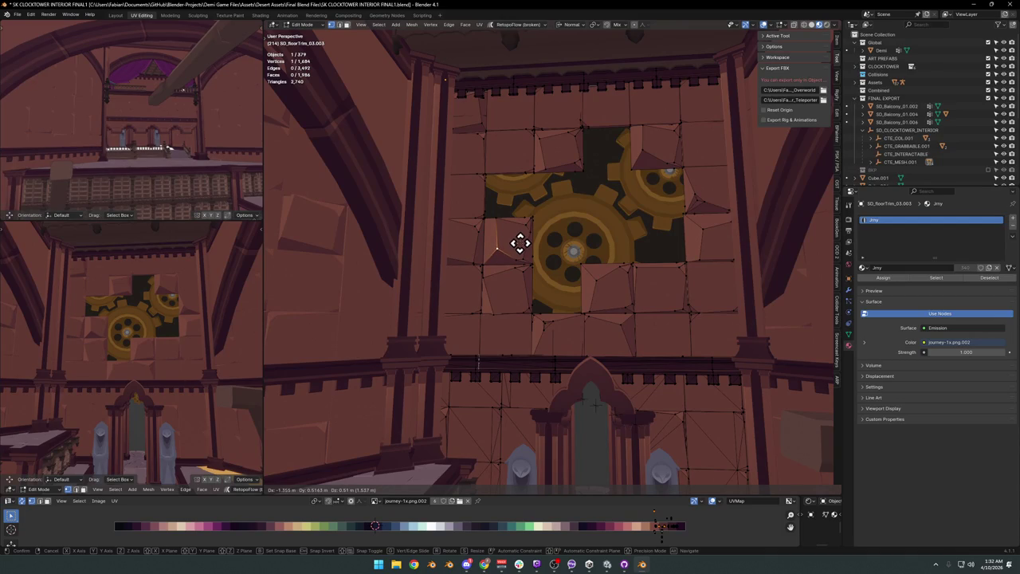
click(519, 242)
mouse_move(490, 244)
middle_down()
mouse_move(529, 250)
mouse_move(506, 271)
middle_up()
key(g)
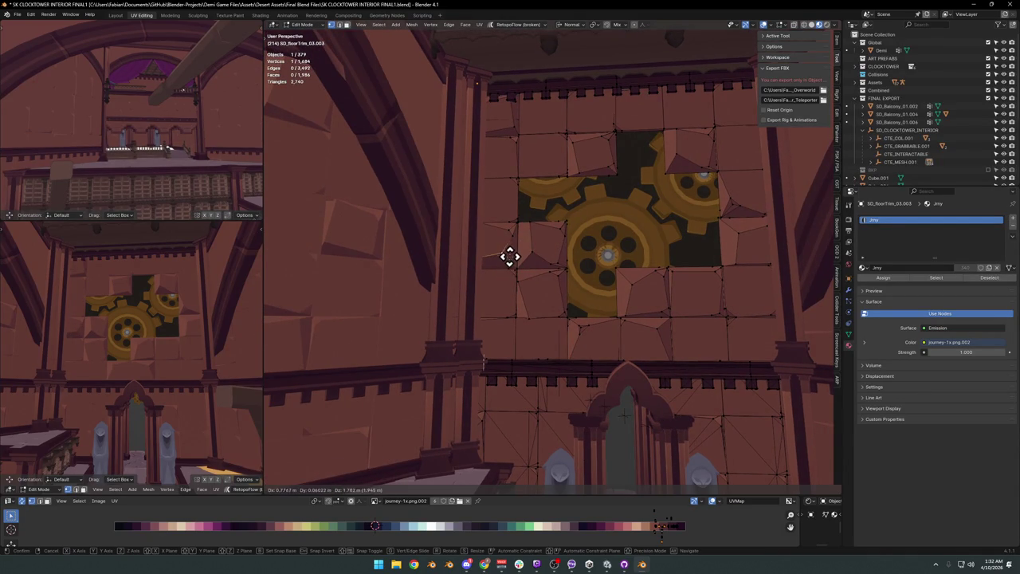
click(504, 250)
mouse_move(596, 217)
middle_down()
mouse_move(558, 236)
mouse_move(565, 215)
middle_up()
key(g)
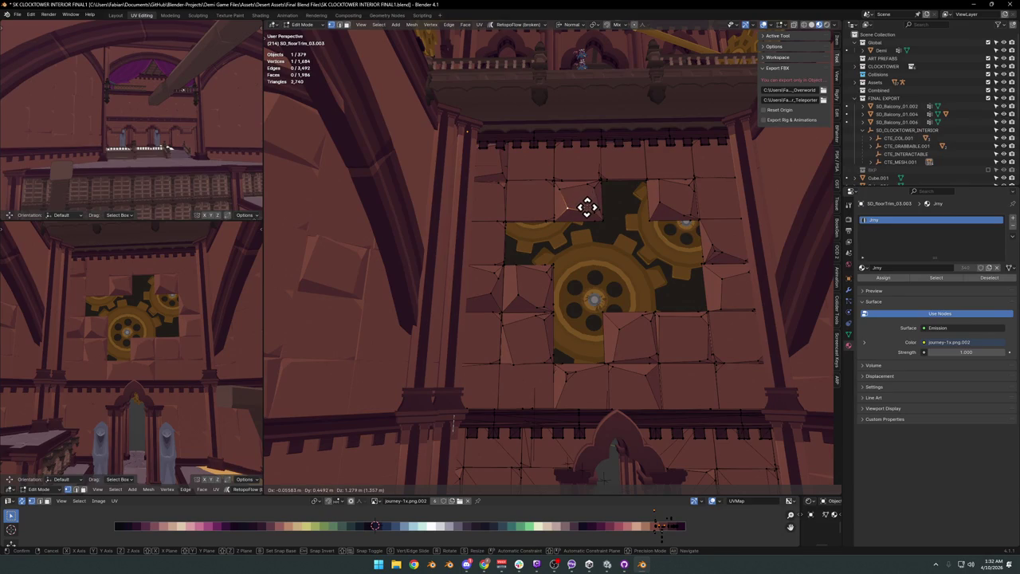
click(586, 207)
click(661, 218)
Move another vertex and one on the left tile, then save the blend file.
middle_drag(661, 218, 658, 221)
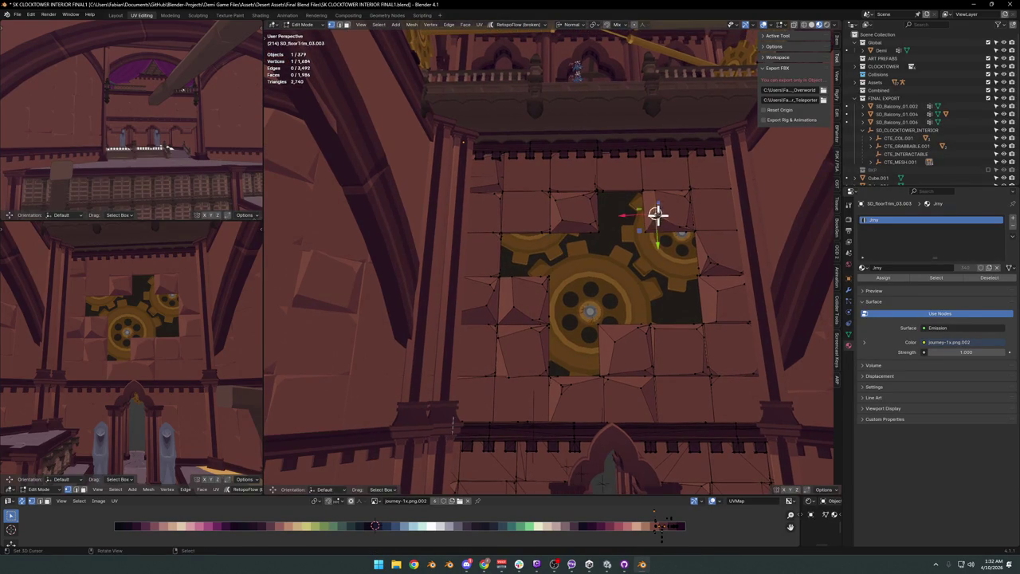
key(g)
click(658, 217)
middle_drag(531, 221, 505, 182)
click(495, 189)
key(g)
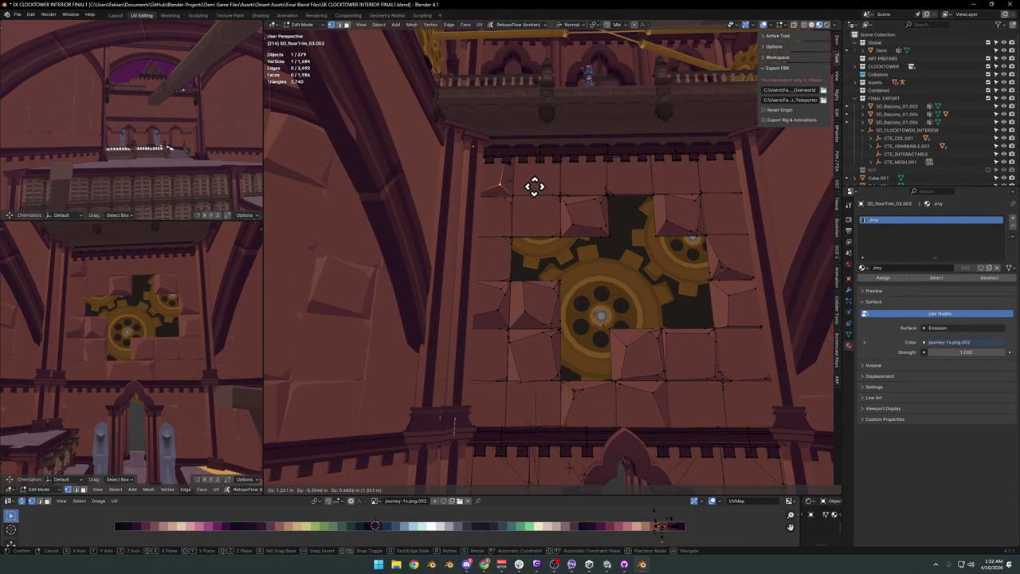
click(530, 189)
click(530, 215)
key(ctrl+s)
Reposition a tile corner vertex beside the gear in two moves and save again.
middle_drag(662, 330, 632, 327)
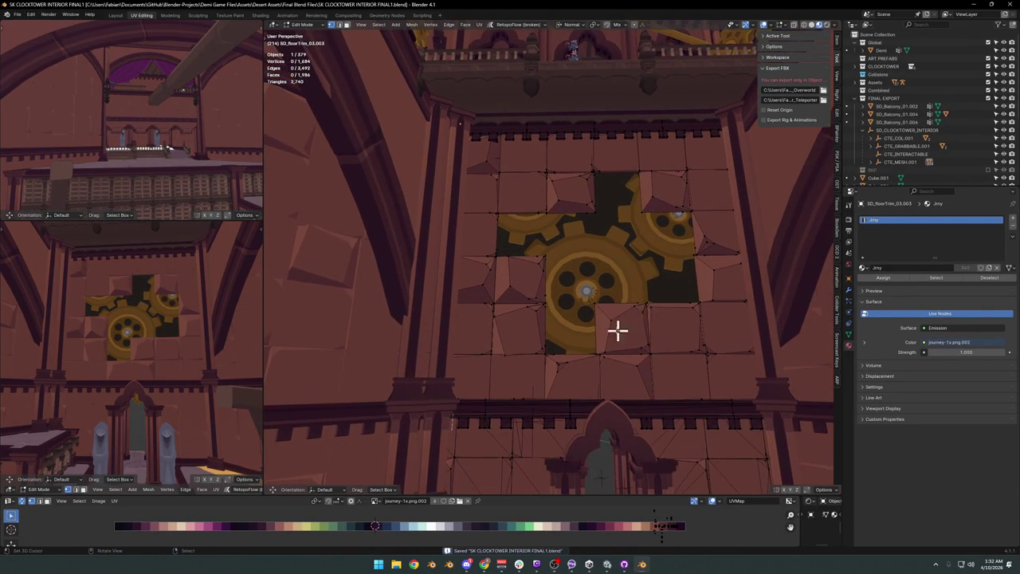
click(652, 307)
key(g)
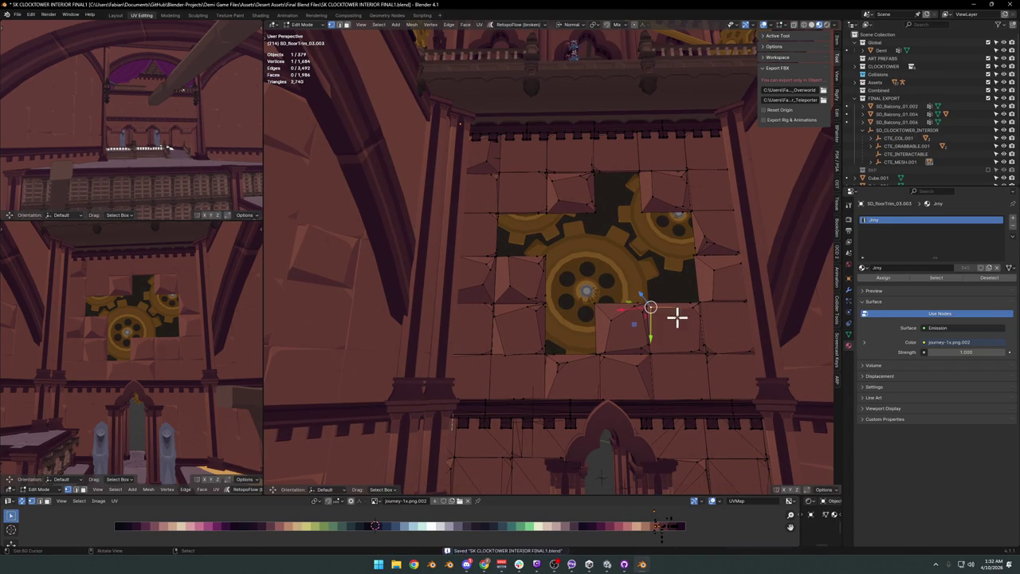
middle_drag(654, 319, 583, 269)
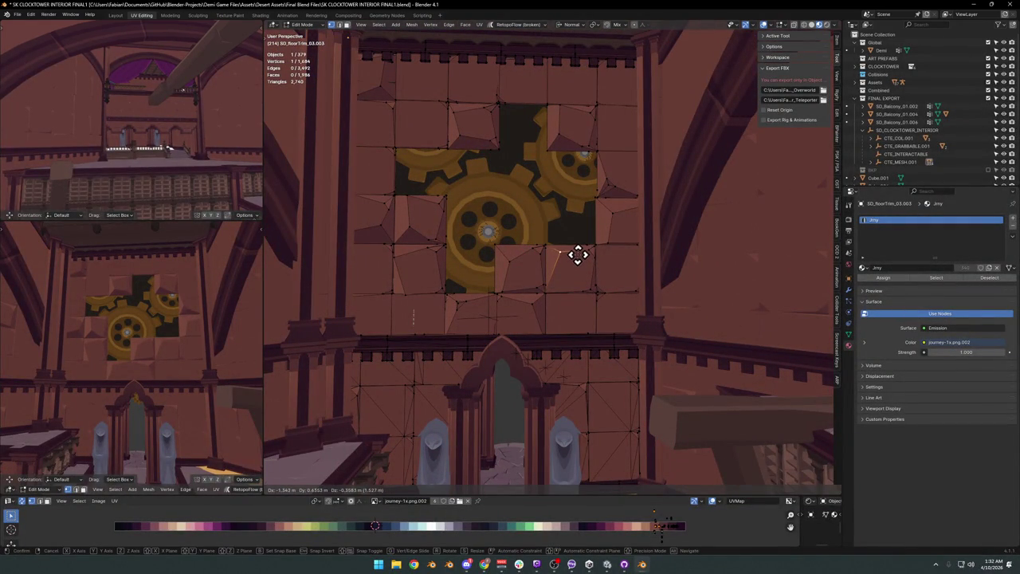
click(578, 254)
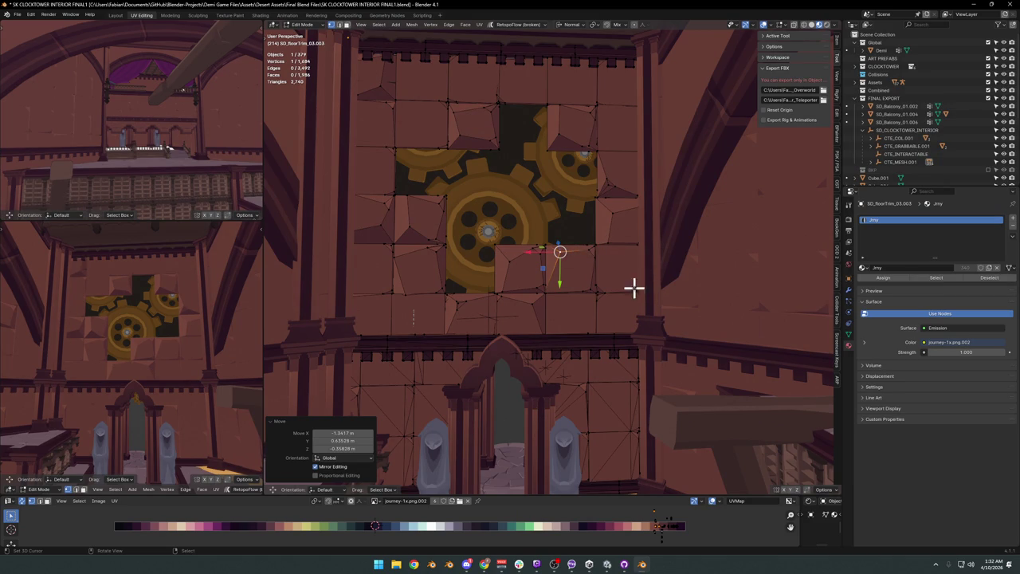
key(g)
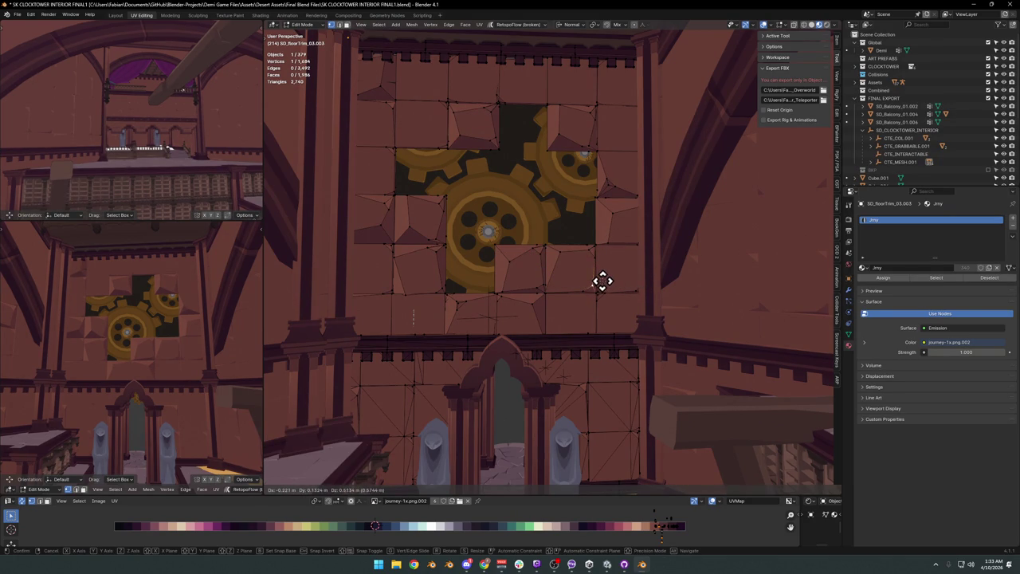
click(602, 281)
key(ctrl+s)
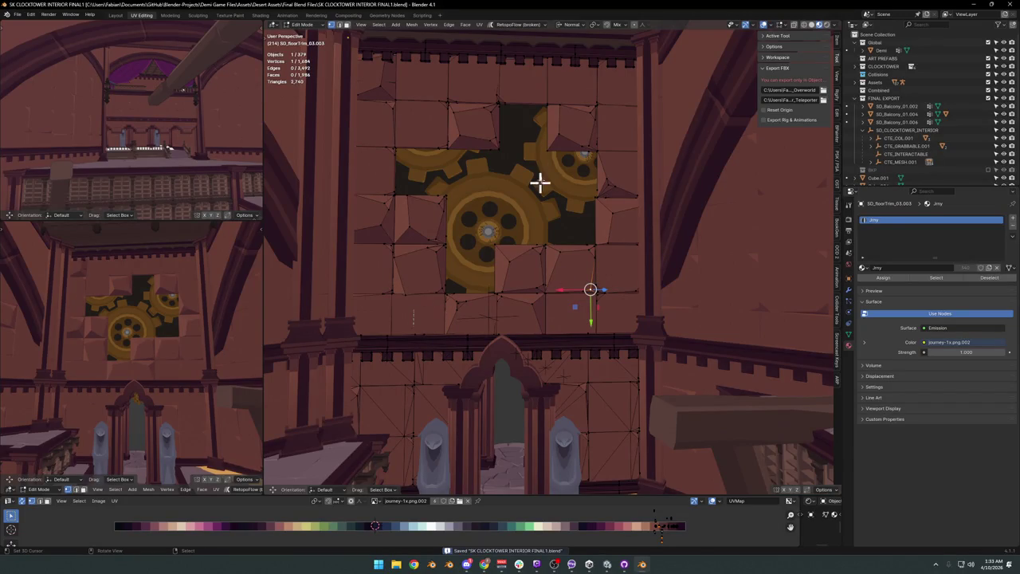
Return to Object Mode, deselect everything and start walk navigation.
key(ctrl+Tab)
key(a)
key(alt+a)
key(shift+grave)
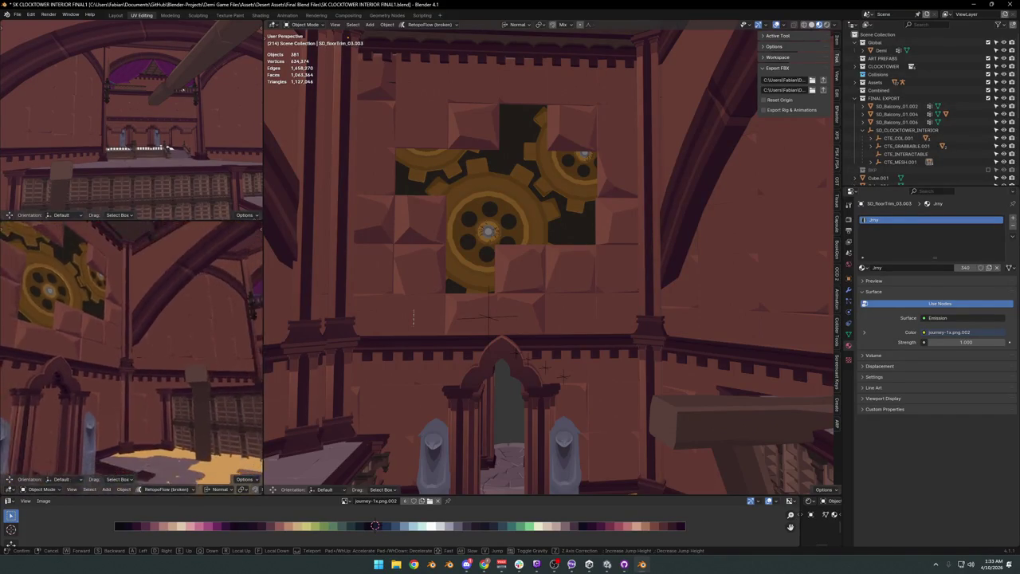
Orbit toward the arches and enter Edit Mode on the brick wall object.
click(255, 264)
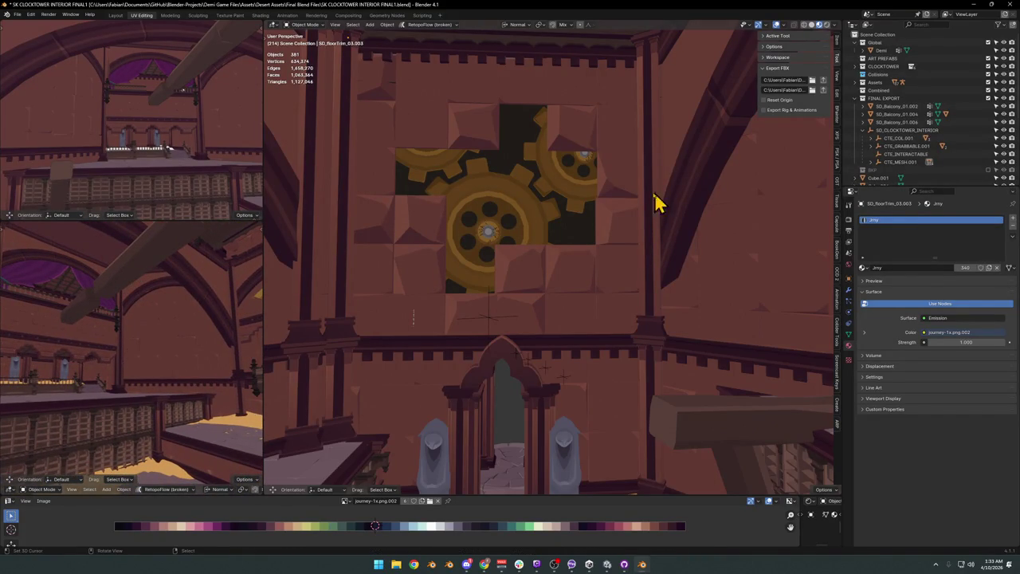
middle_drag(666, 204, 551, 235)
click(588, 257)
key(Tab)
click(544, 288)
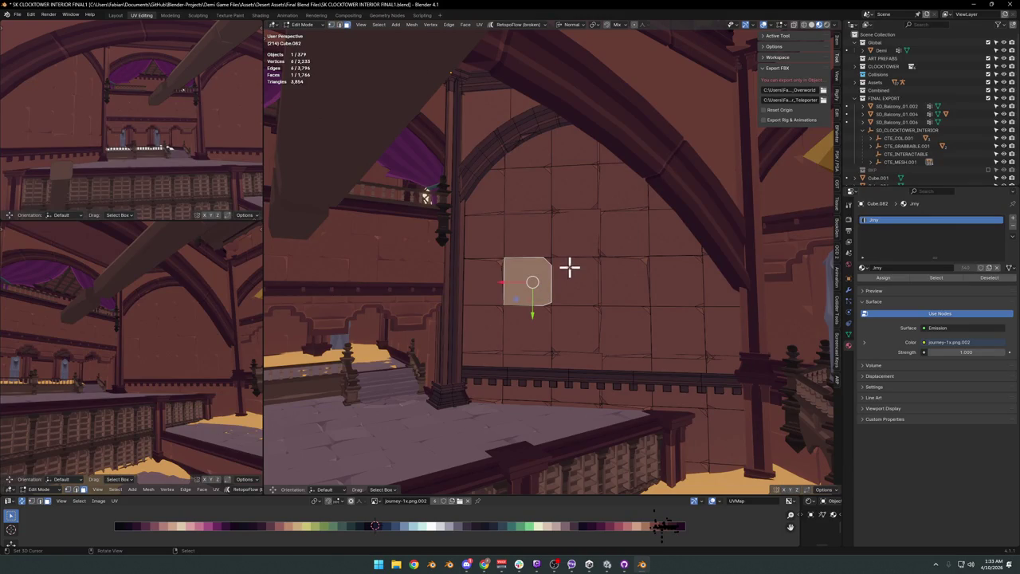
key(alt+a)
Move a small triangular facet on the wall to a new position.
scroll(592, 280, up, 2)
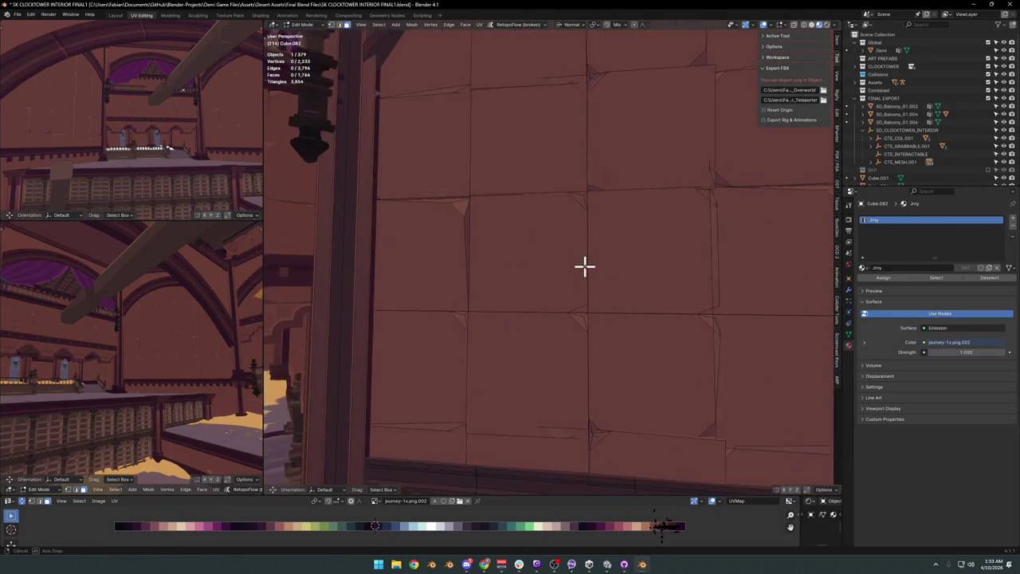
scroll(585, 263, up, 3)
click(588, 303)
key(g)
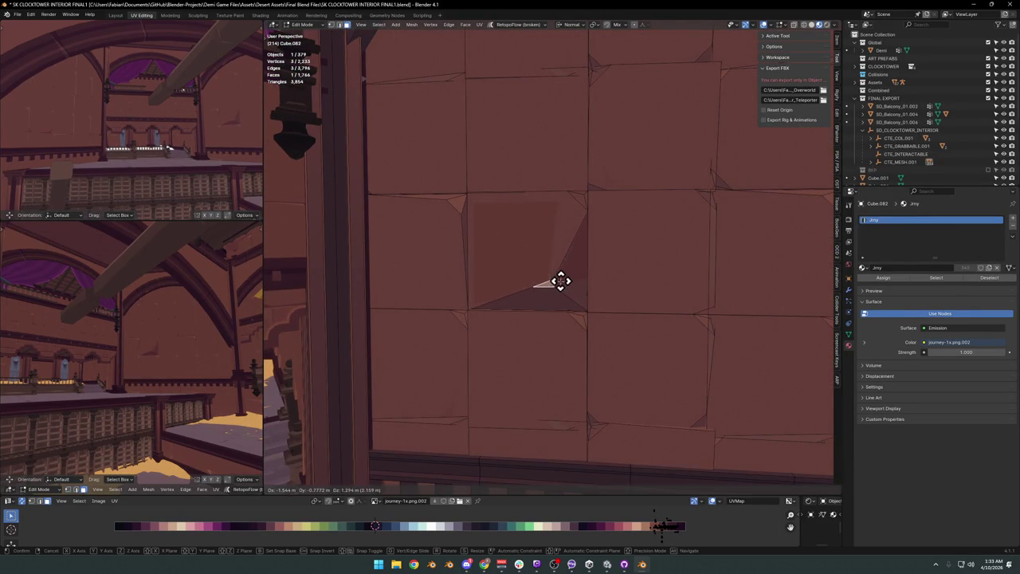
click(560, 279)
scroll(622, 237, down, 3)
mouse_move(622, 236)
middle_down()
mouse_move(603, 237)
mouse_move(630, 216)
middle_up()
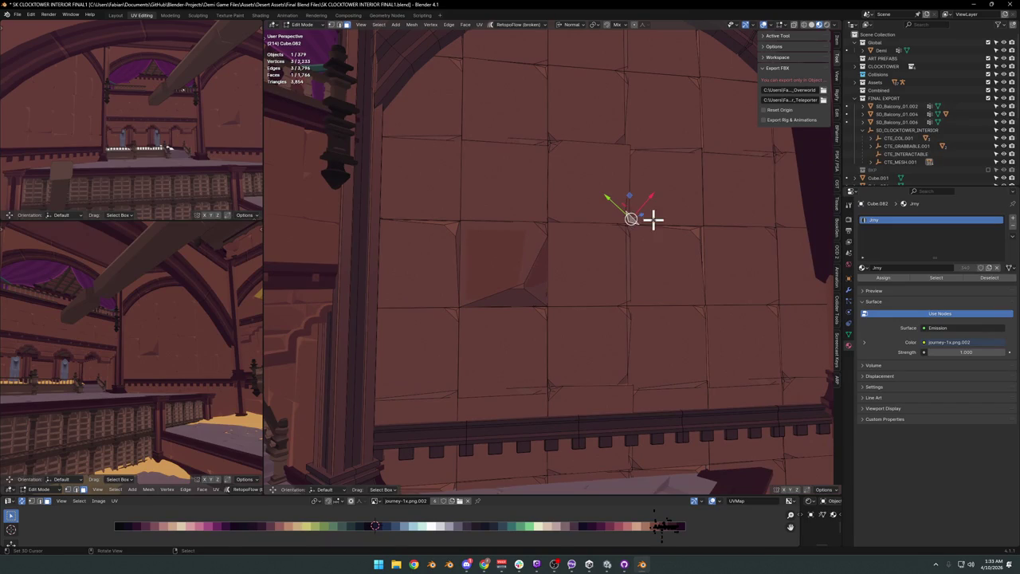
key(alt+a)
Move a brick vertex near the arch to collapse the small triangle.
scroll(614, 195, down, 2)
middle_drag(614, 195, 605, 188)
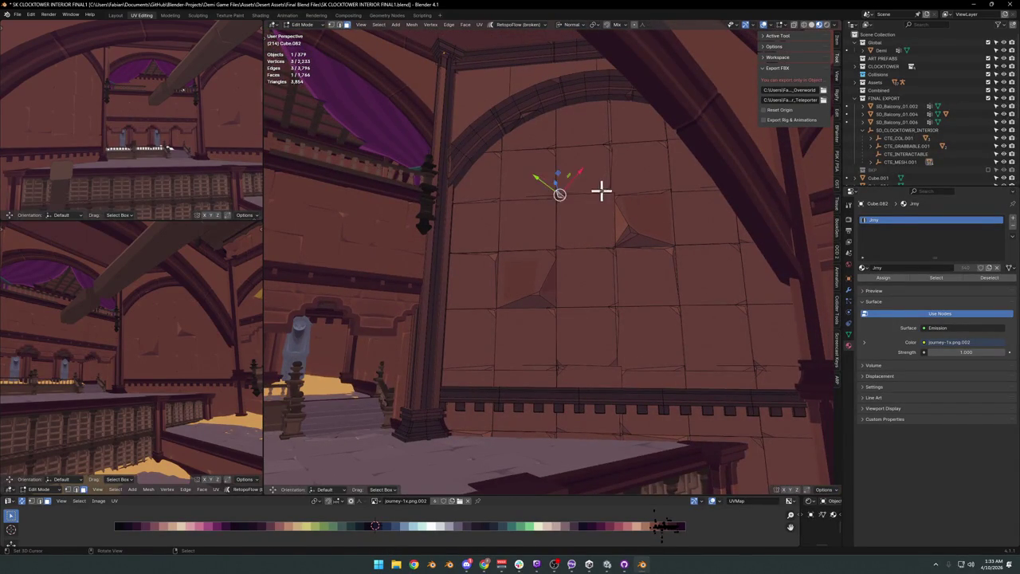
click(604, 154)
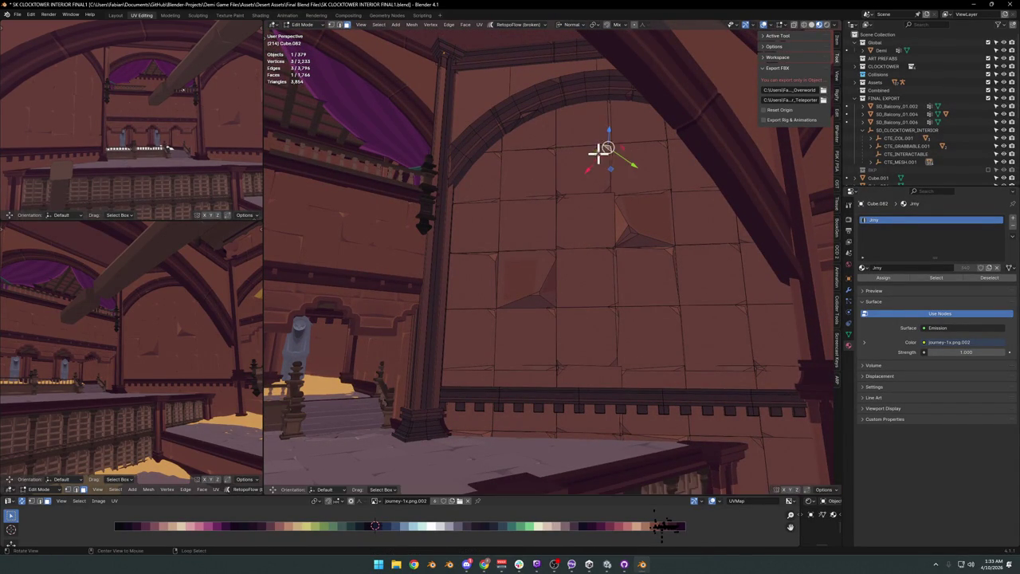
key(KP_Decimal)
key(g)
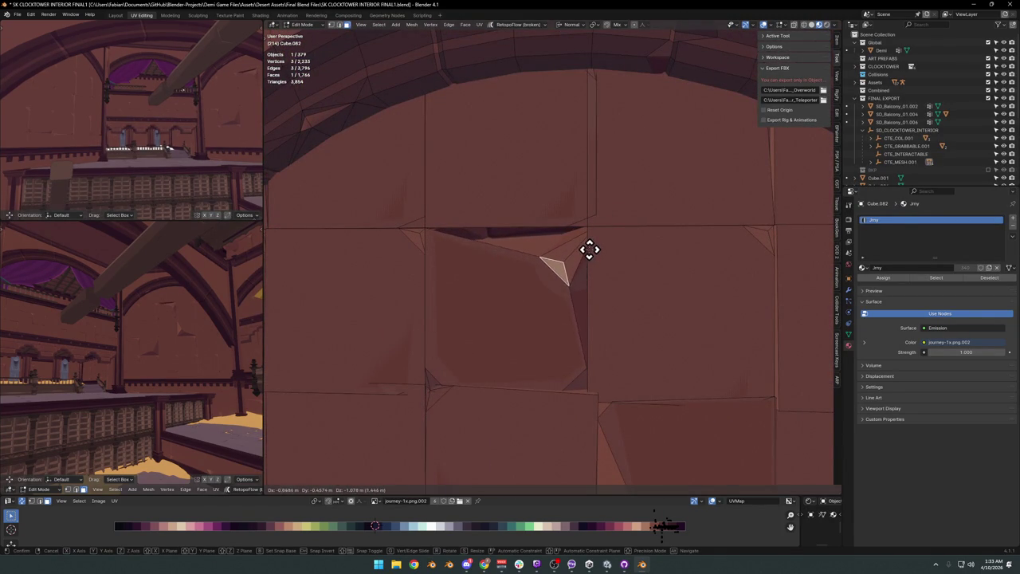
click(592, 244)
key(g)
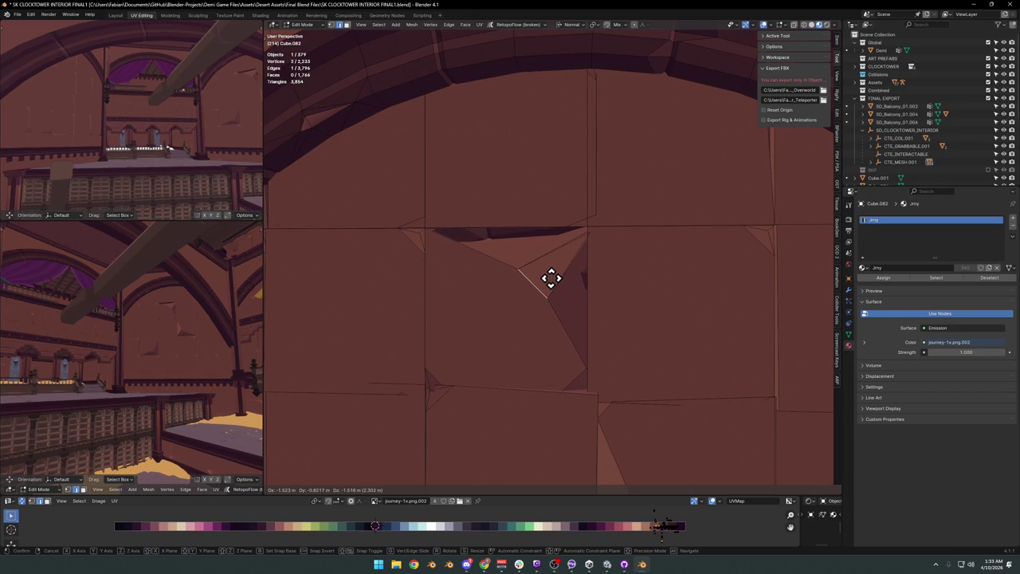
right_click(554, 276)
Shrink the brick face below the arch and tilt it around its normal, undoing the last rescale.
click(507, 301)
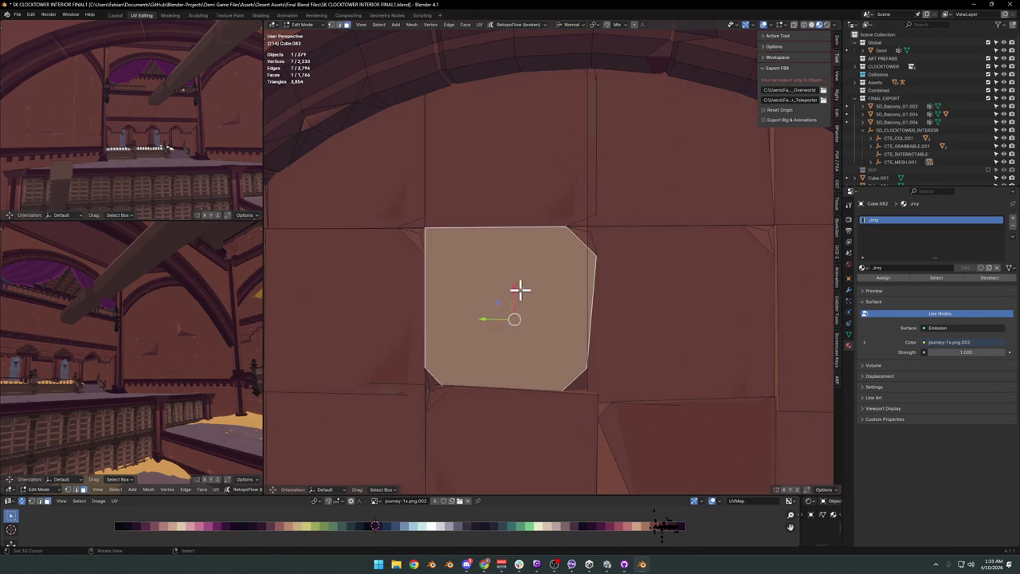
key(s)
click(581, 287)
key(r)
key(z)
key(z)
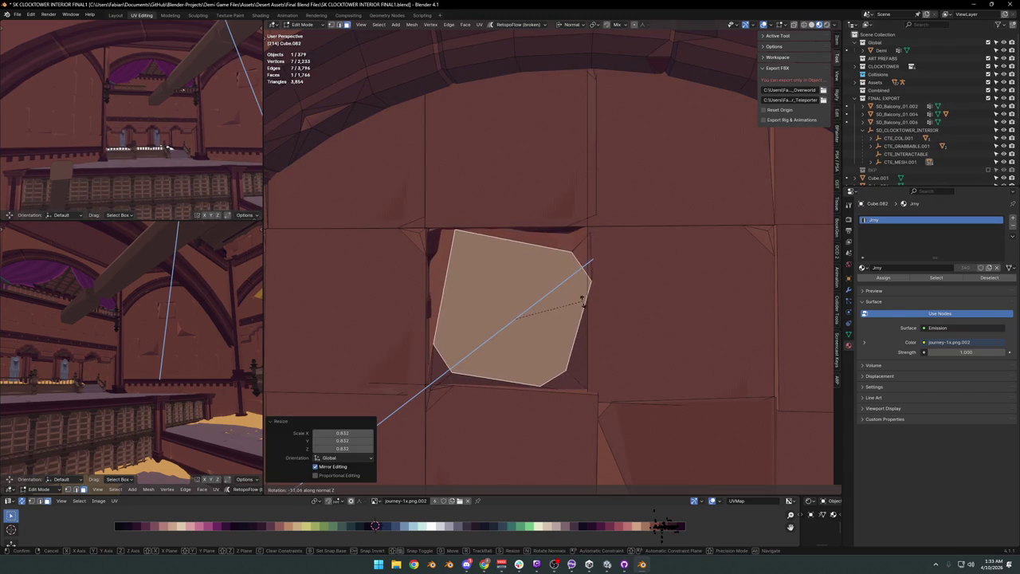
click(585, 301)
key(s)
click(590, 291)
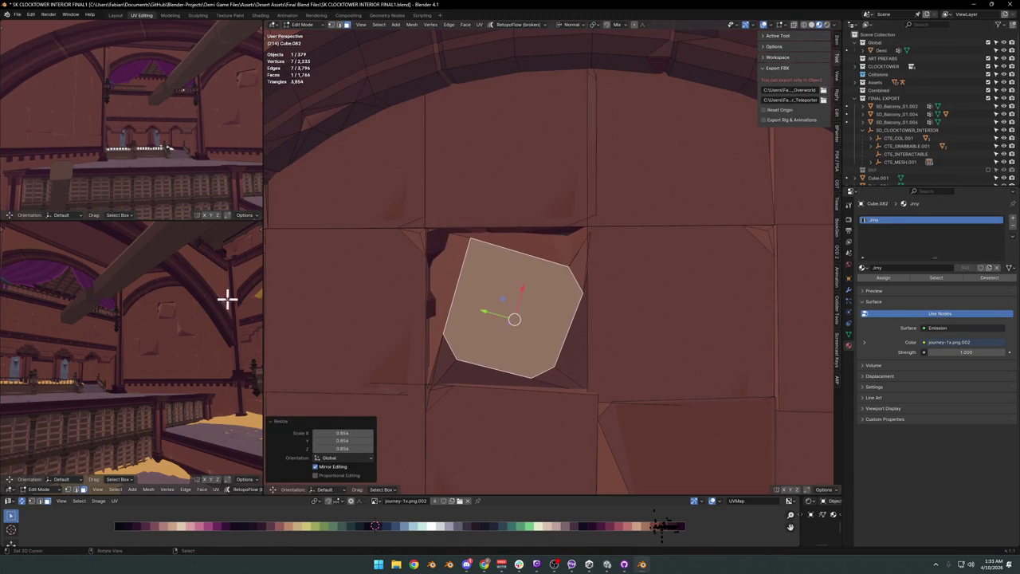
key(ctrl+z)
key(ctrl+z)
key(ctrl+z)
key(ctrl+z)
mouse_move(612, 250)
middle_down()
mouse_move(519, 367)
mouse_move(540, 303)
mouse_move(589, 281)
middle_up()
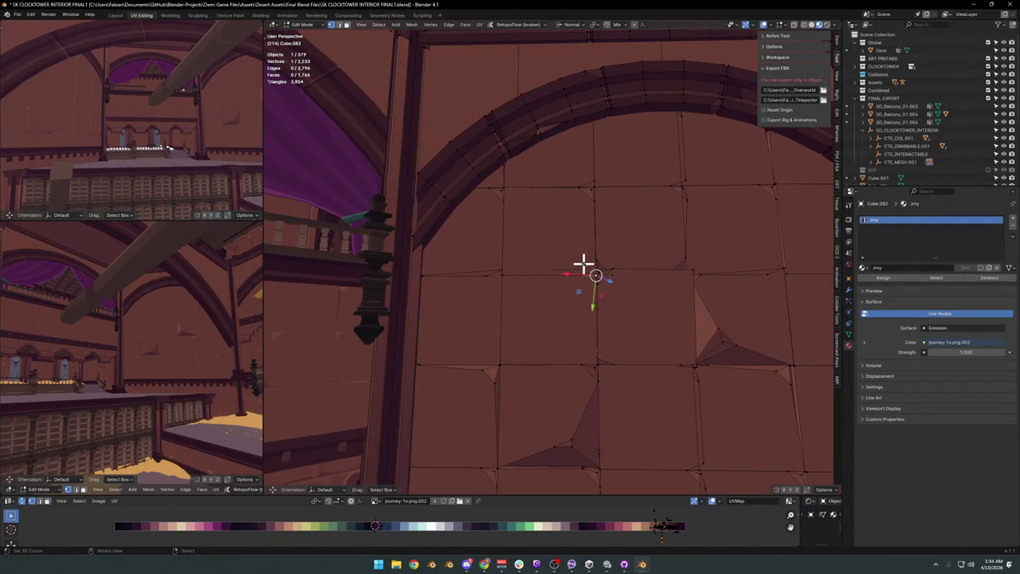
Try shrinking a lower brick face to 0.804 and rotating it 5.98°, then revert it.
click(562, 247)
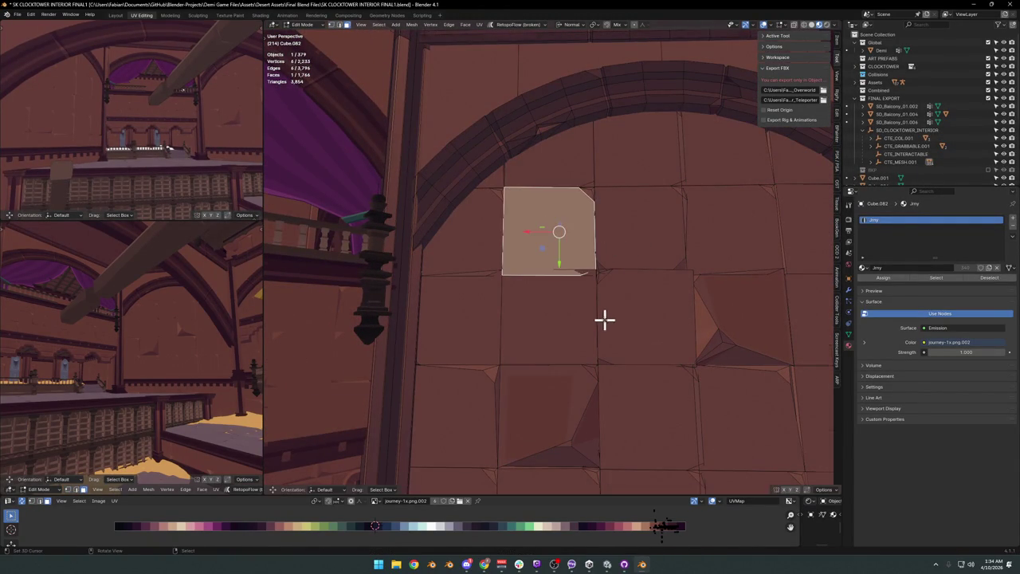
shift+middle_drag(609, 319, 590, 245)
click(542, 294)
key(s)
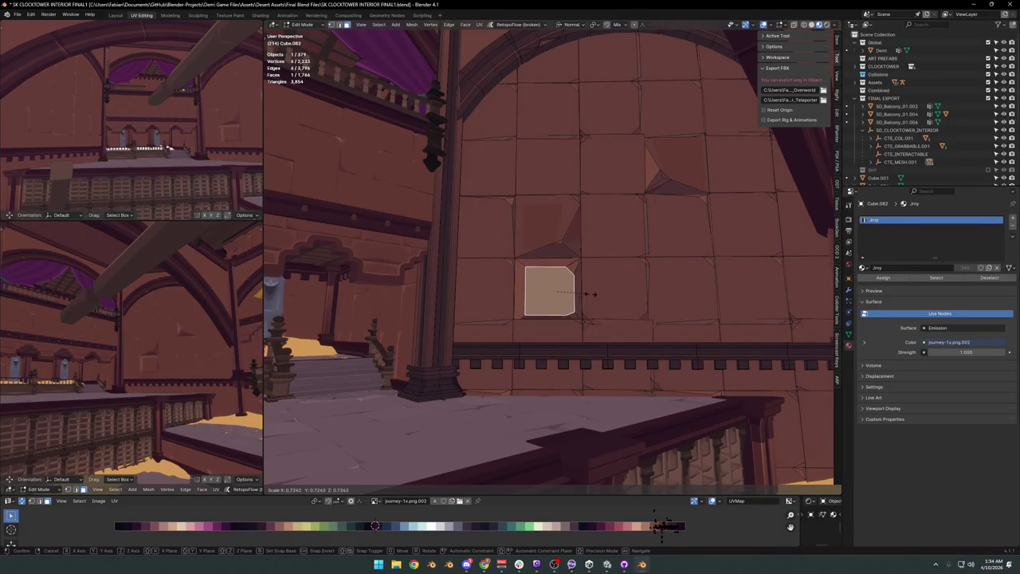
click(594, 293)
key(r)
key(z)
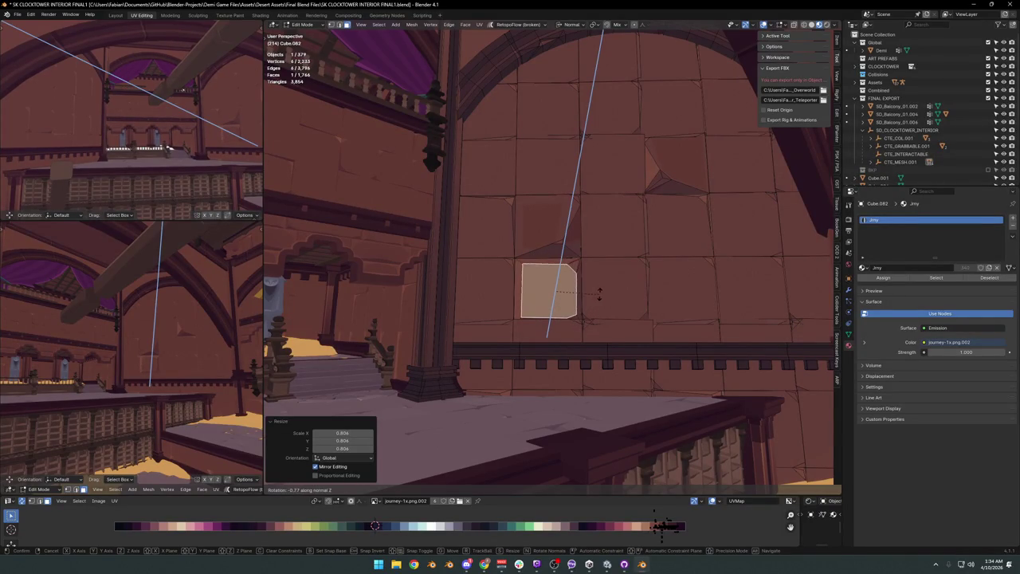
click(599, 291)
key(s)
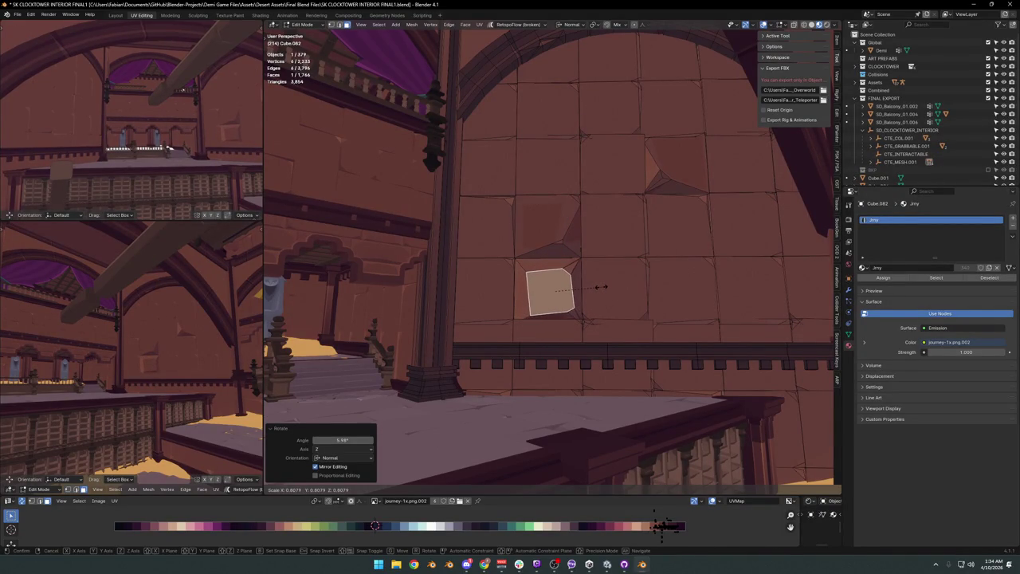
key(Escape)
key(ctrl+z)
key(ctrl+z)
key(ctrl+z)
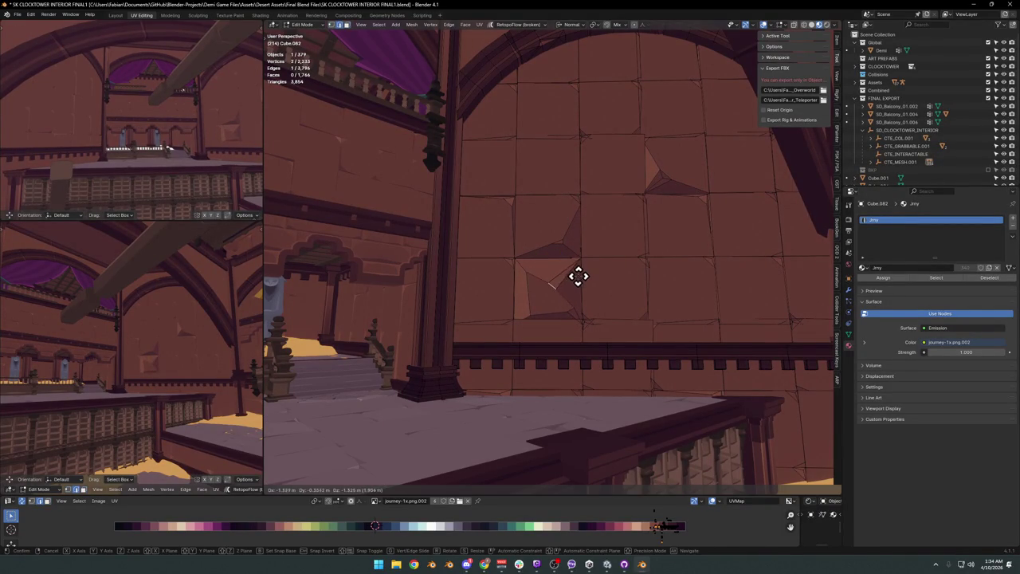
Reshape the brick by moving its corner vertex, then a pair and a group of vertices.
click(529, 269)
key(g)
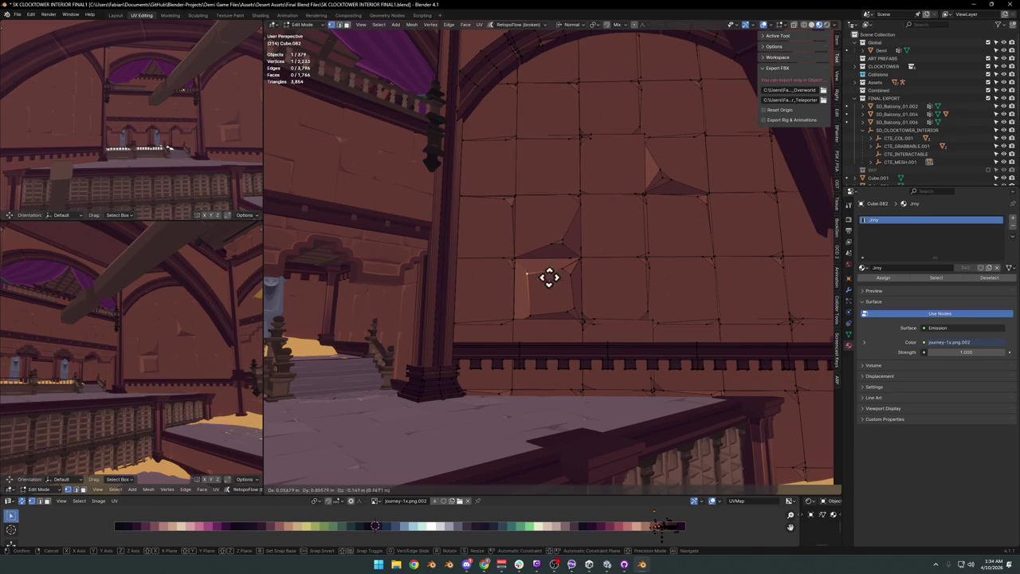
click(555, 275)
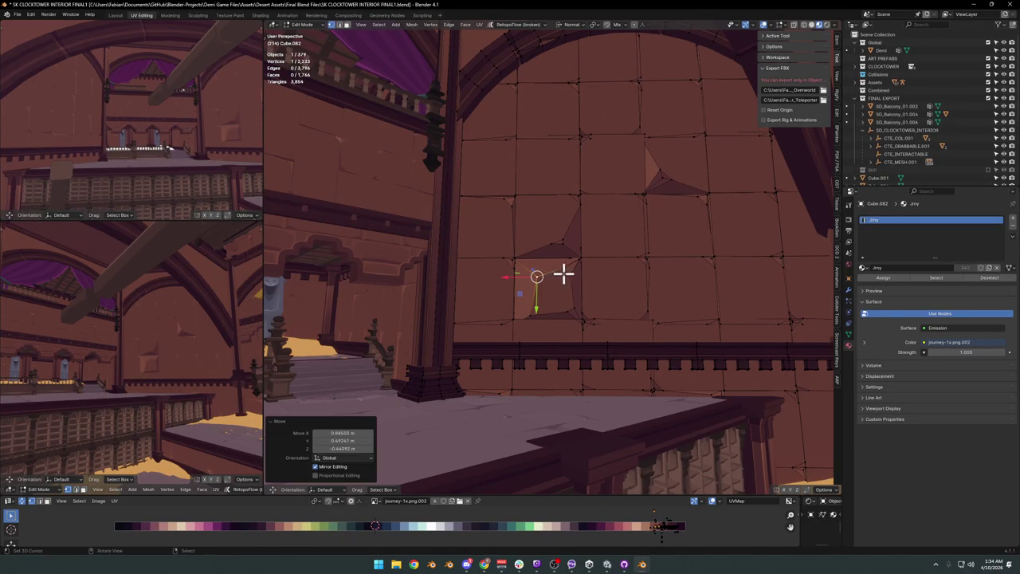
click(531, 305)
click(558, 311)
shift+click(578, 307)
key(g)
click(587, 310)
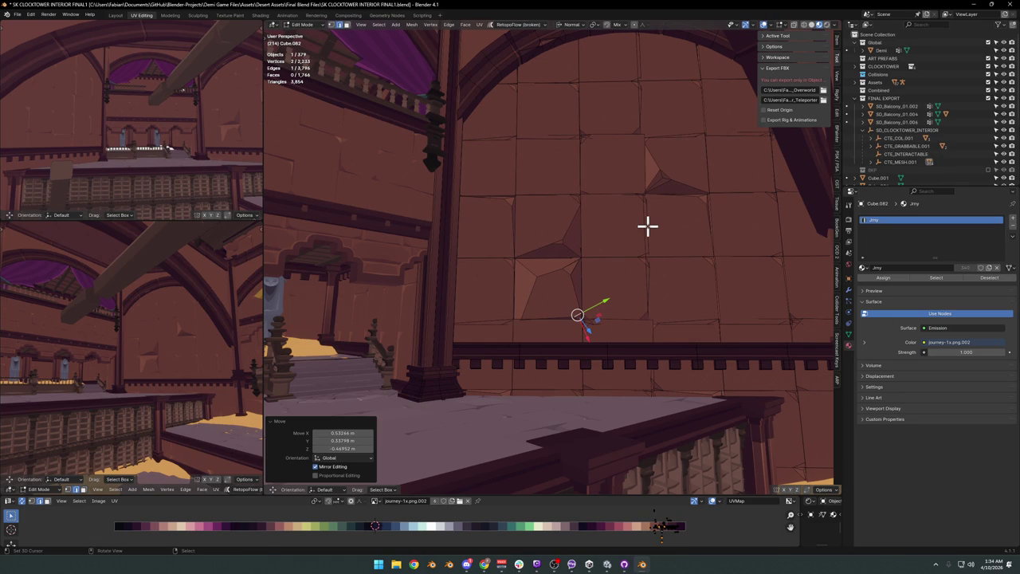
click(510, 261)
key(g)
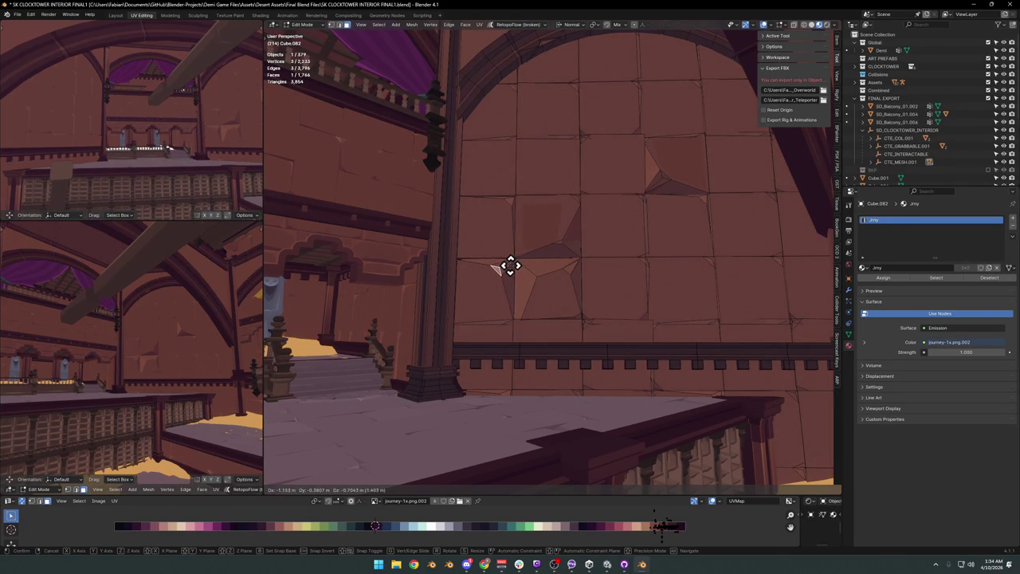
click(508, 266)
click(591, 288)
Save SK CLOCKTOWER INTERIOR FINAL1.blend after checking the bricks, then open the Mode pie menu.
mouse_move(665, 255)
middle_down()
mouse_move(610, 258)
mouse_move(673, 260)
middle_up()
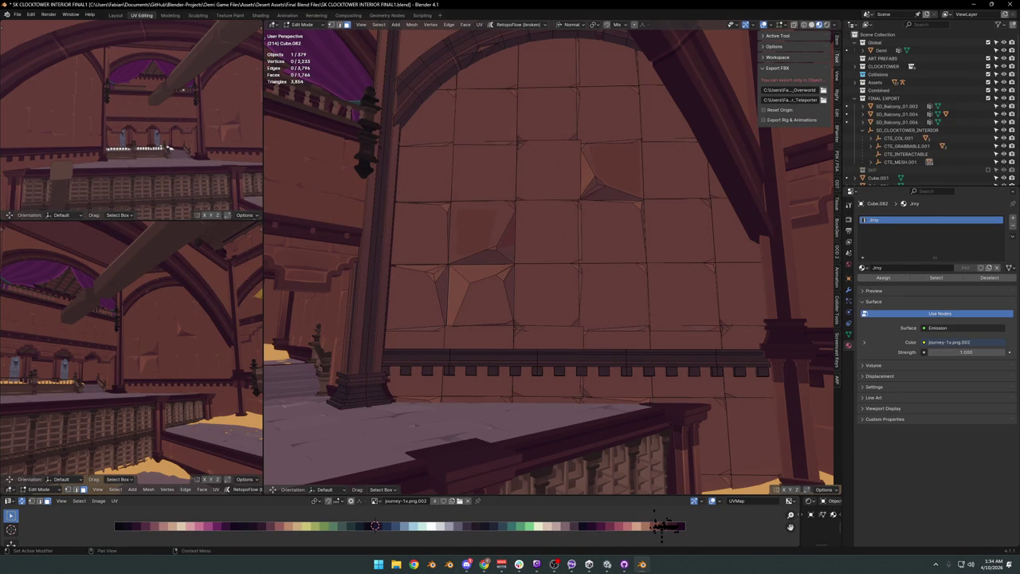
key(ctrl+s)
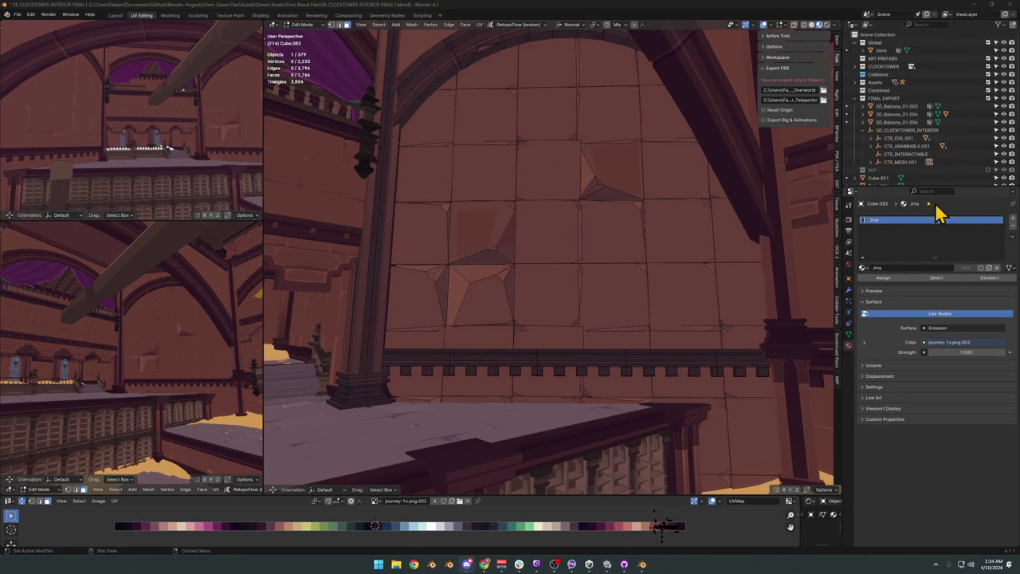
middle_drag(653, 48, 613, 189)
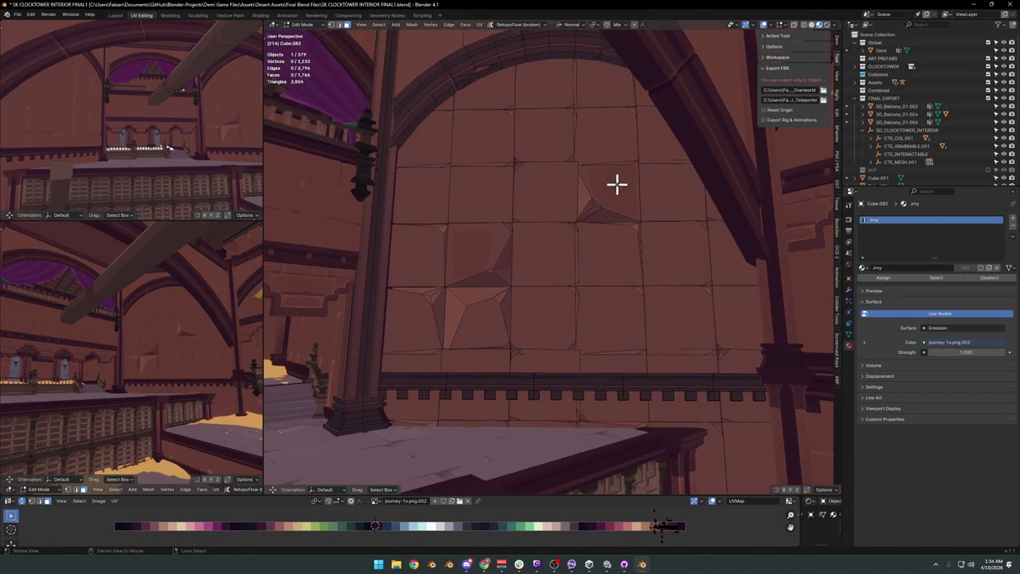
key(ctrl+s)
mouse_move(601, 252)
middle_down()
mouse_move(629, 242)
mouse_move(622, 234)
middle_up()
scroll(629, 239, up, 3)
scroll(632, 228, down, 4)
key(ctrl+Tab)
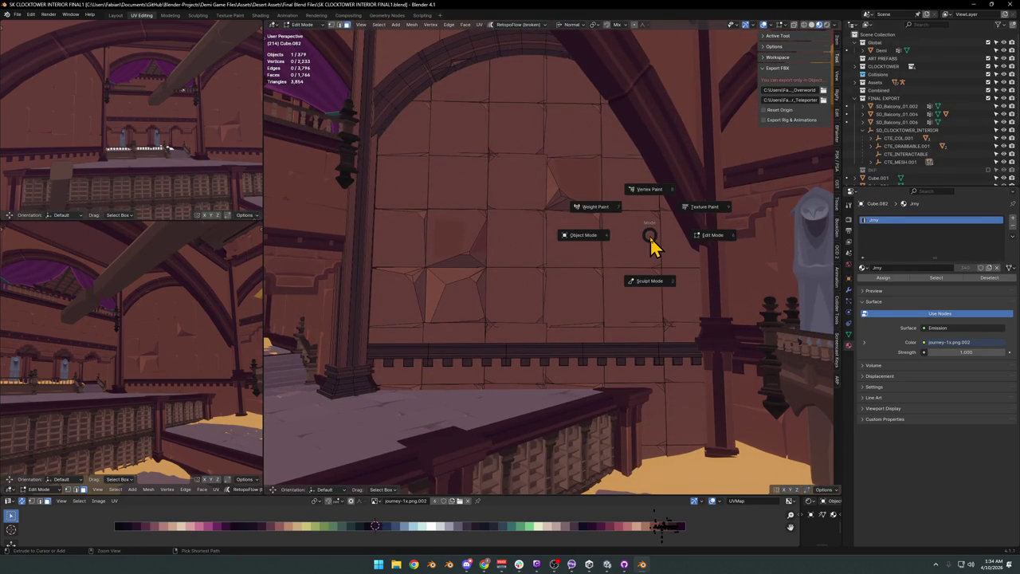
In Sculpt Mode, set the Clay Strips brush strength to 0.067 and undo a test stroke.
click(644, 285)
scroll(602, 267, up, 2)
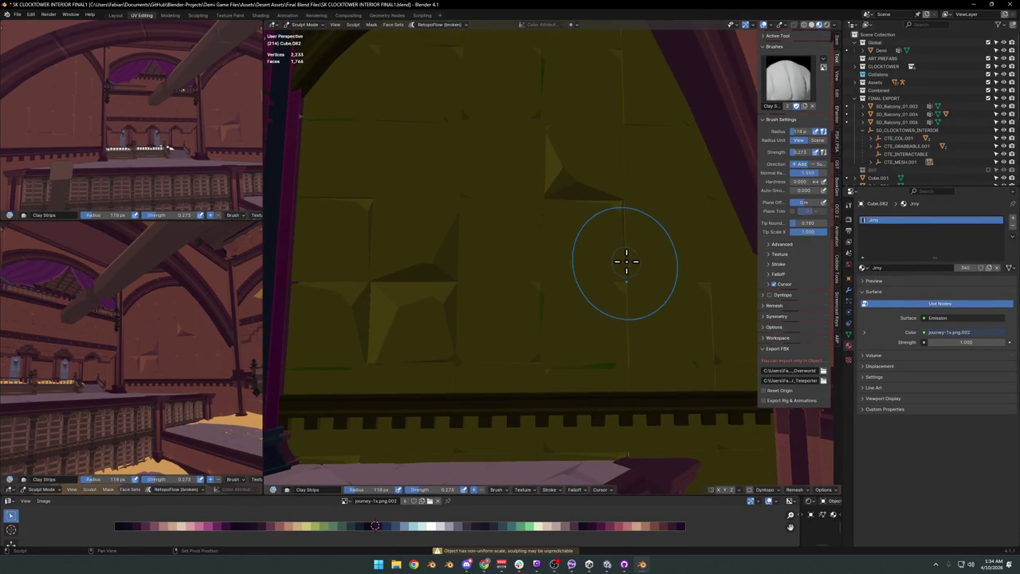
key(shift+f)
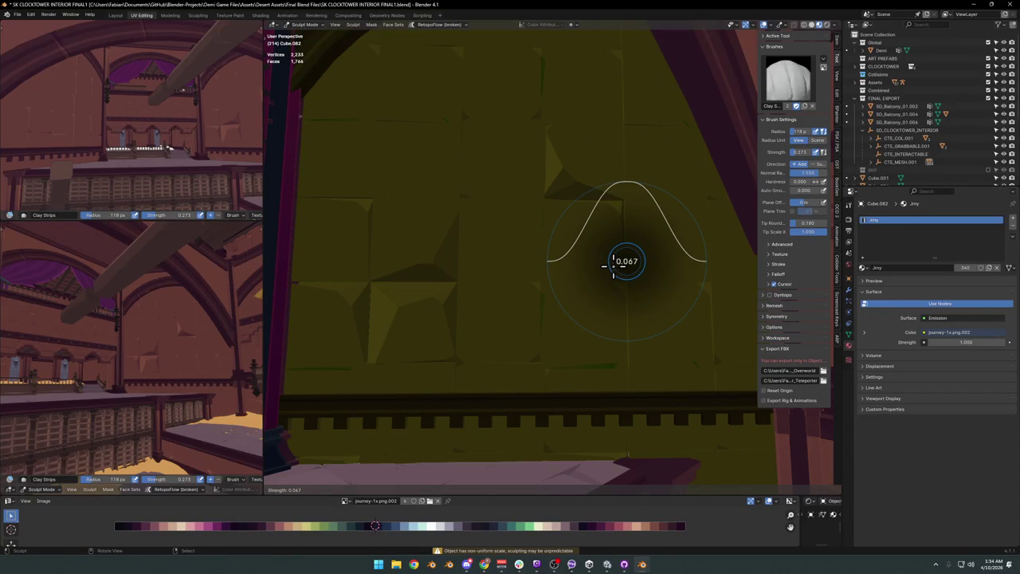
click(620, 264)
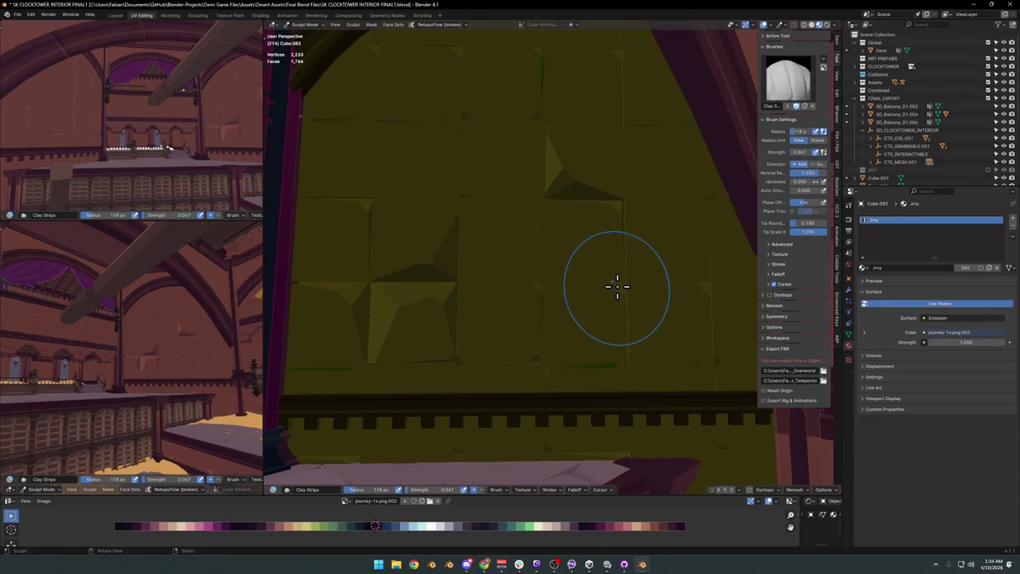
mouse_move(628, 285)
mouse_down()
mouse_move(617, 282)
mouse_move(681, 281)
mouse_up()
key(ctrl+z)
Return the wall to Edit Mode and start moving a selected brick vertex.
mouse_move(590, 268)
middle_down()
mouse_move(626, 253)
mouse_move(553, 255)
mouse_move(620, 296)
mouse_move(656, 290)
middle_up()
key(Tab)
click(617, 282)
key(g)
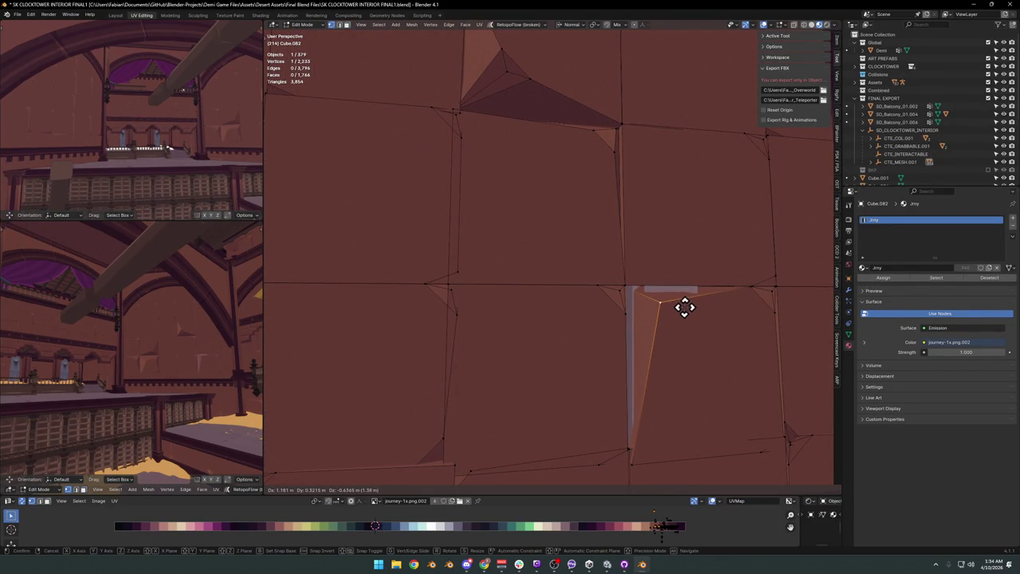
Cancel the pending vertex move, then try and cancel moving a vertex near the wall centre.
right_click(683, 306)
scroll(612, 275, down, 3)
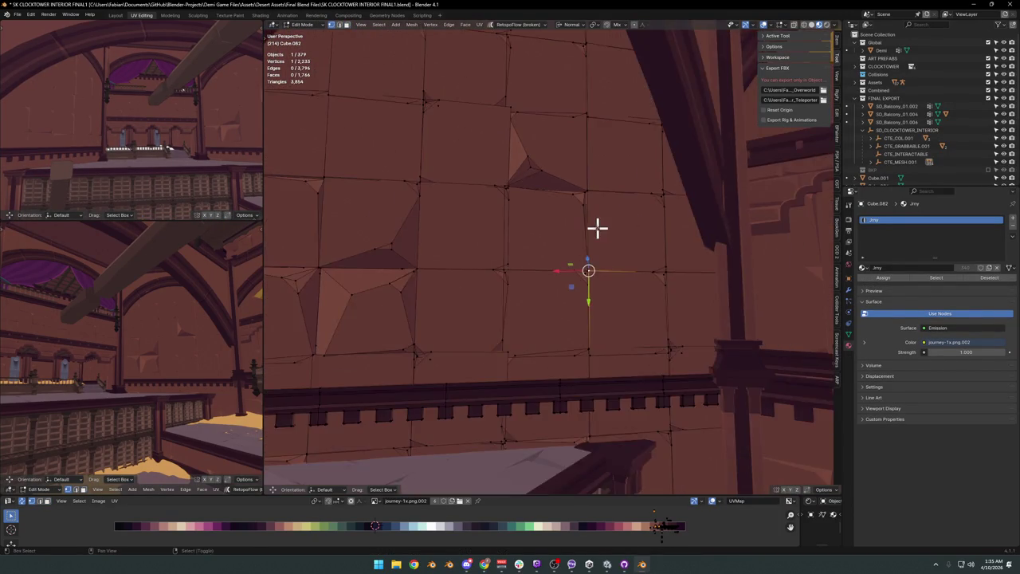
scroll(601, 228, down, 2)
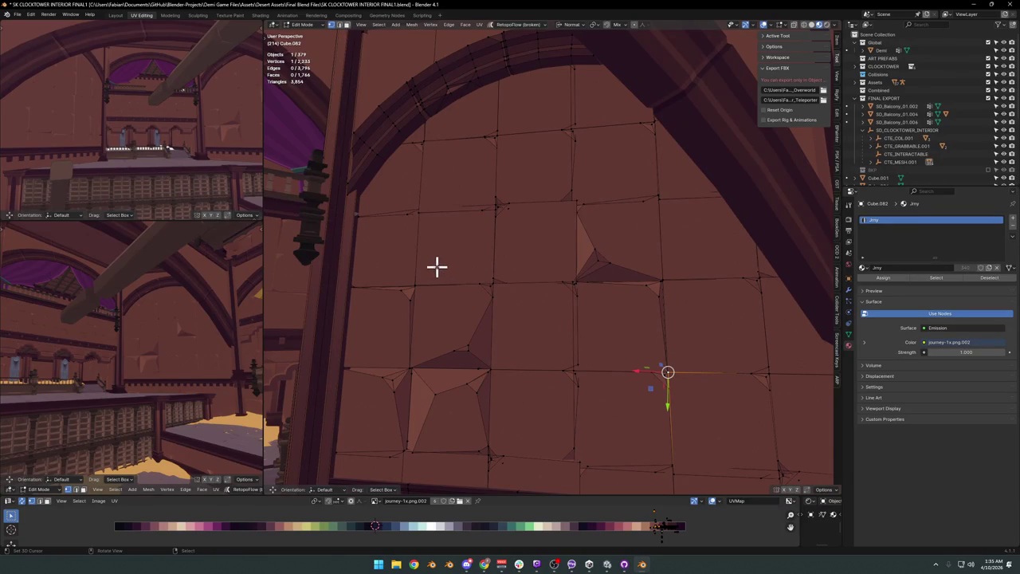
scroll(537, 239, up, 3)
scroll(537, 271, up, 2)
click(526, 263)
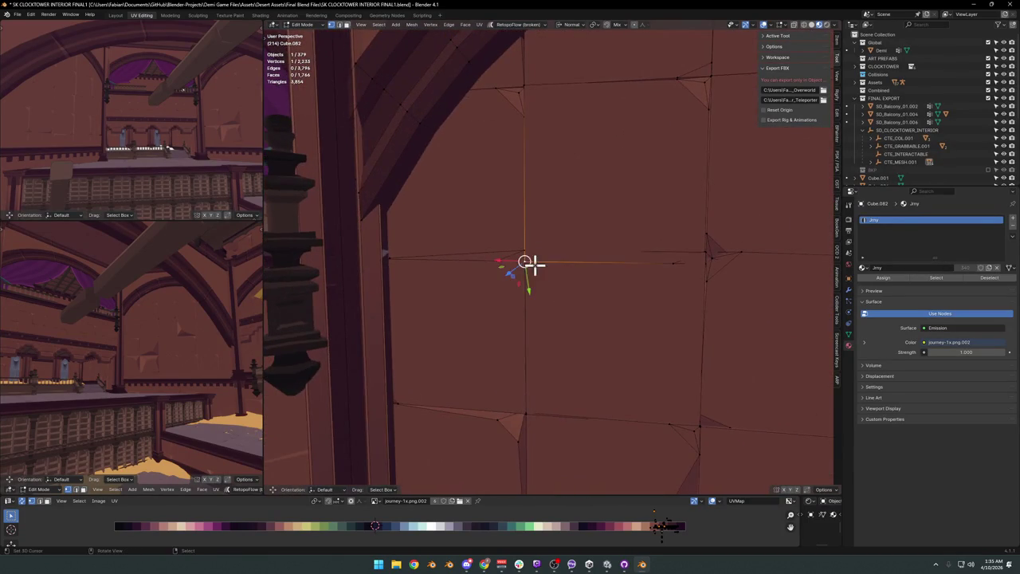
key(g)
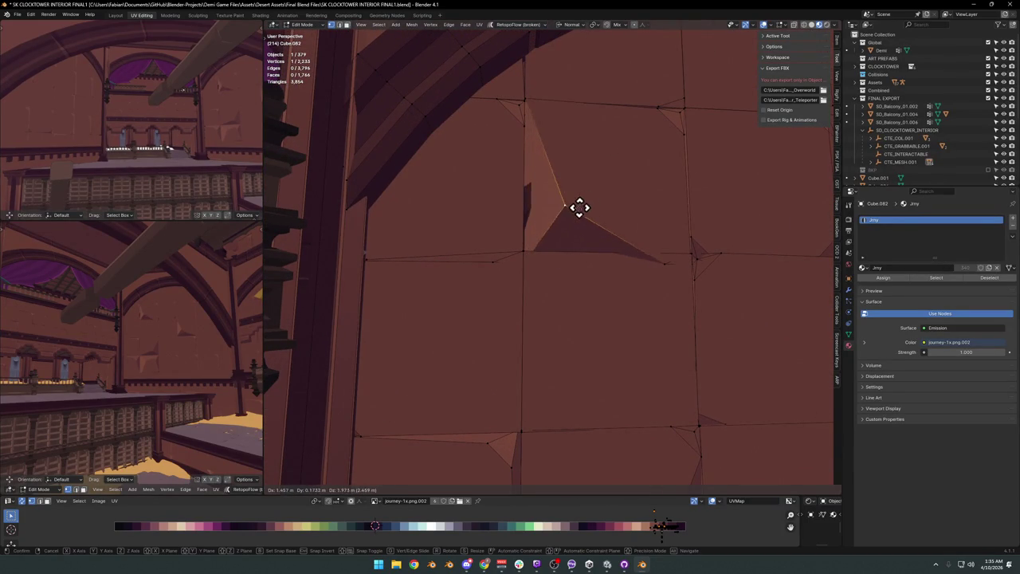
key(Escape)
Chip a brick under the arch by moving its corner vertex down-left.
click(670, 114)
mouse_move(670, 114)
middle_down()
mouse_move(662, 133)
mouse_move(685, 117)
middle_up()
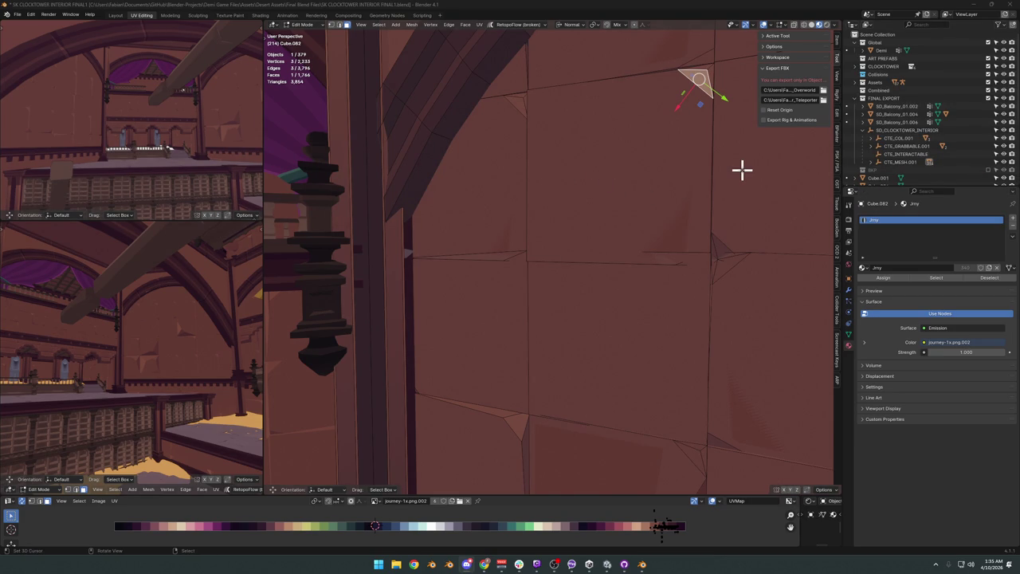
mouse_move(420, 244)
middle_down()
mouse_move(674, 215)
mouse_move(658, 237)
mouse_move(606, 244)
mouse_move(556, 278)
middle_up()
scroll(612, 245, up, 4)
scroll(605, 244, up, 3)
click(556, 277)
key(g)
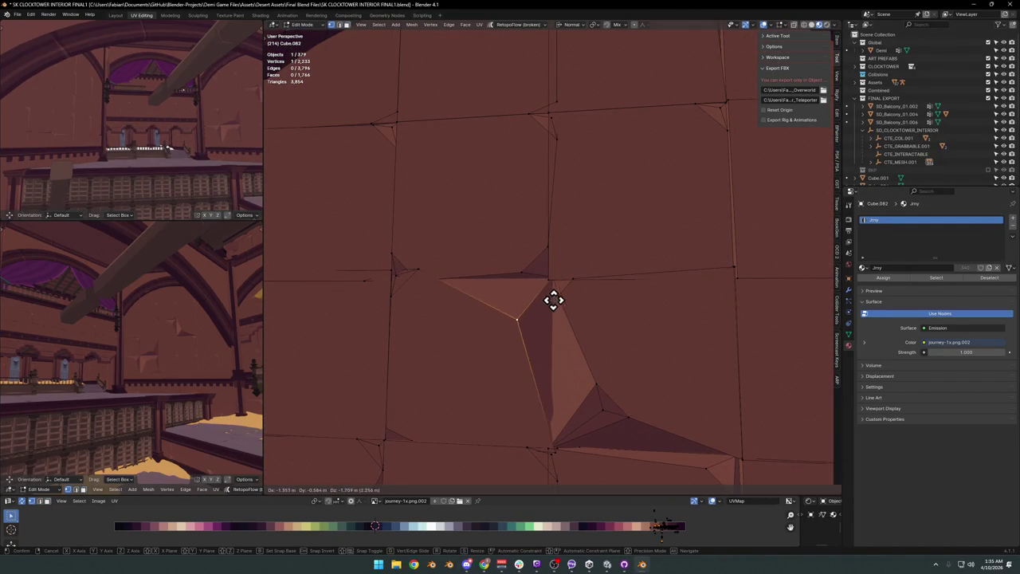
click(542, 312)
Walk through the arches in the lower-left view, then leave Edit Mode for Object Mode.
scroll(544, 308, down, 3)
middle_drag(539, 314, 540, 307)
key(shift+grave)
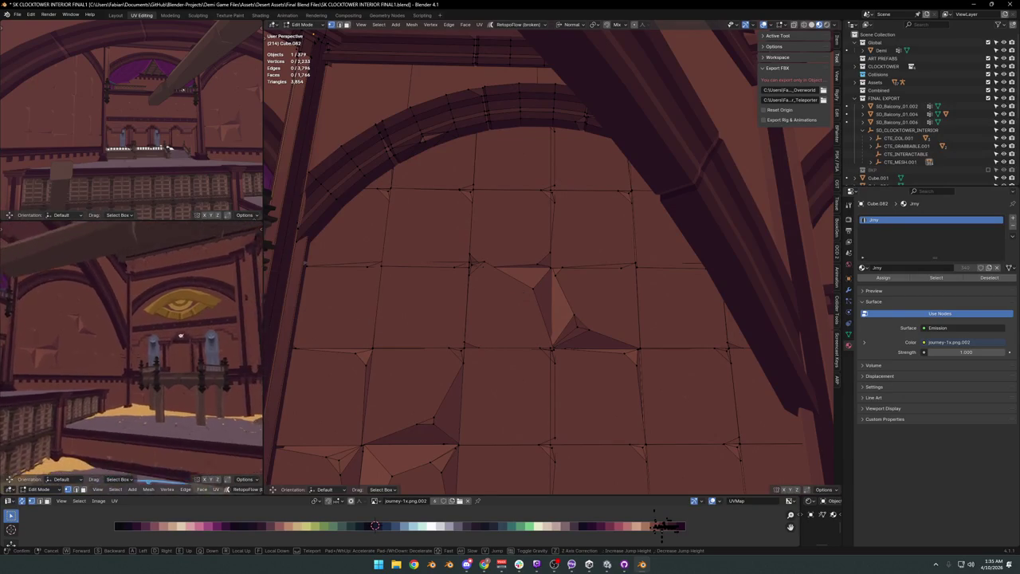
click(119, 321)
key(Tab)
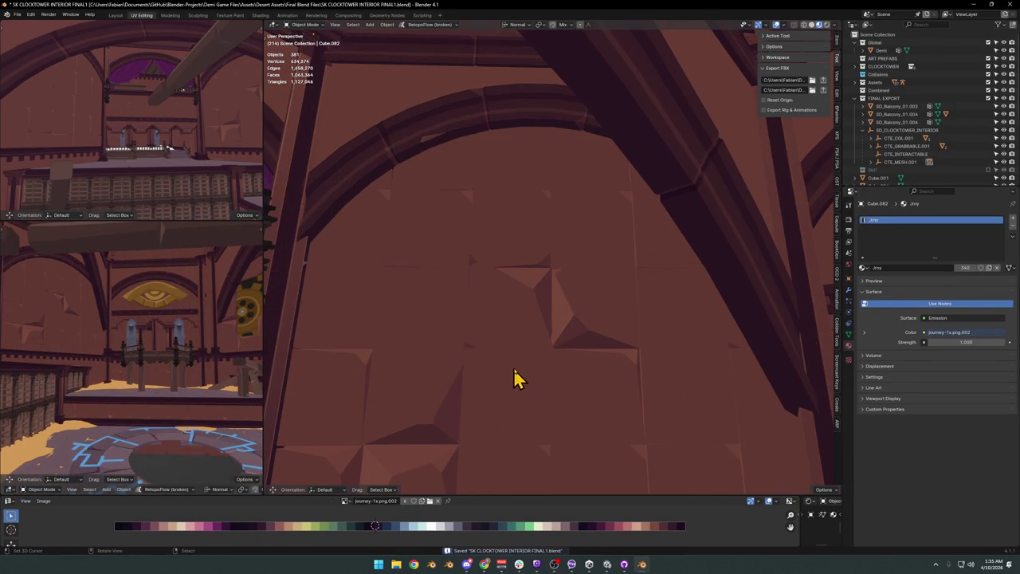
middle_drag(394, 431, 577, 338)
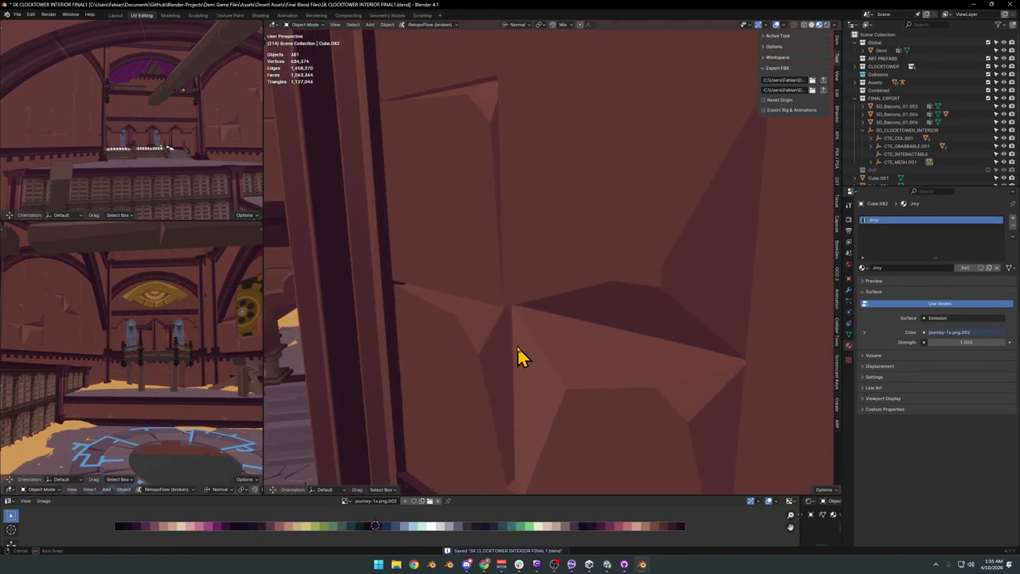
mouse_move(681, 277)
middle_down()
mouse_move(524, 358)
mouse_move(551, 319)
mouse_move(569, 360)
middle_up()
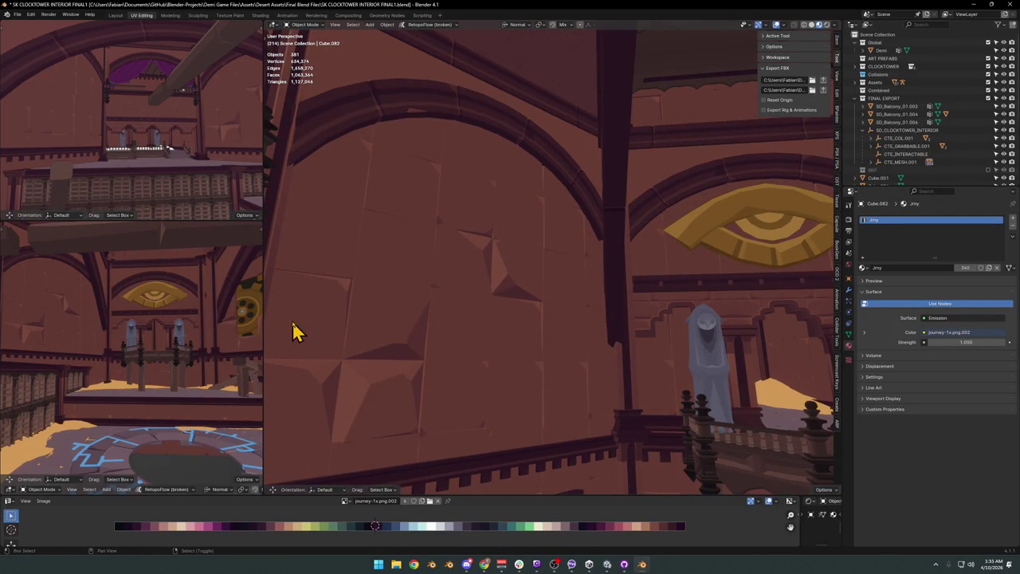
key(shift+grave)
key(w)
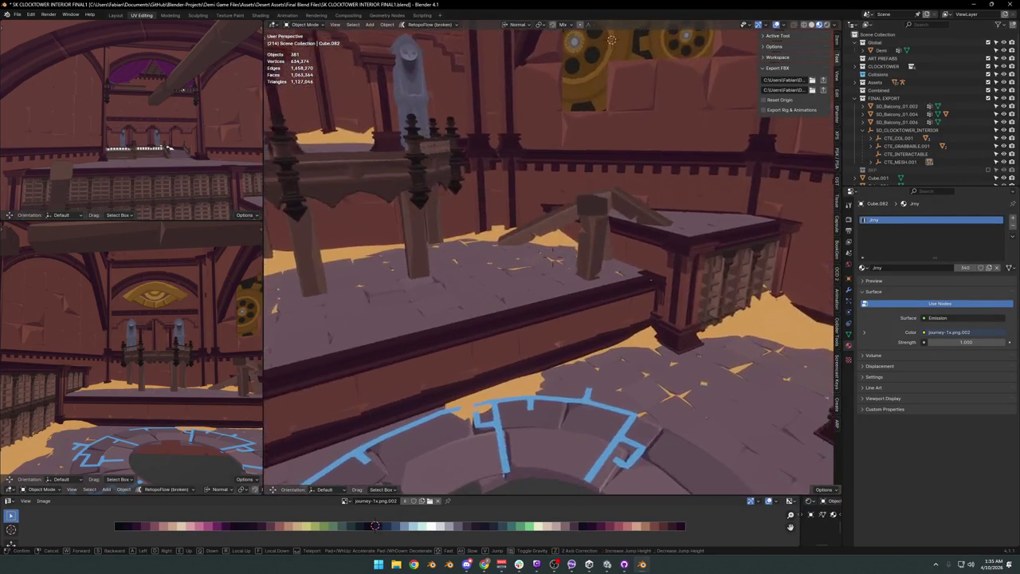
key(s)
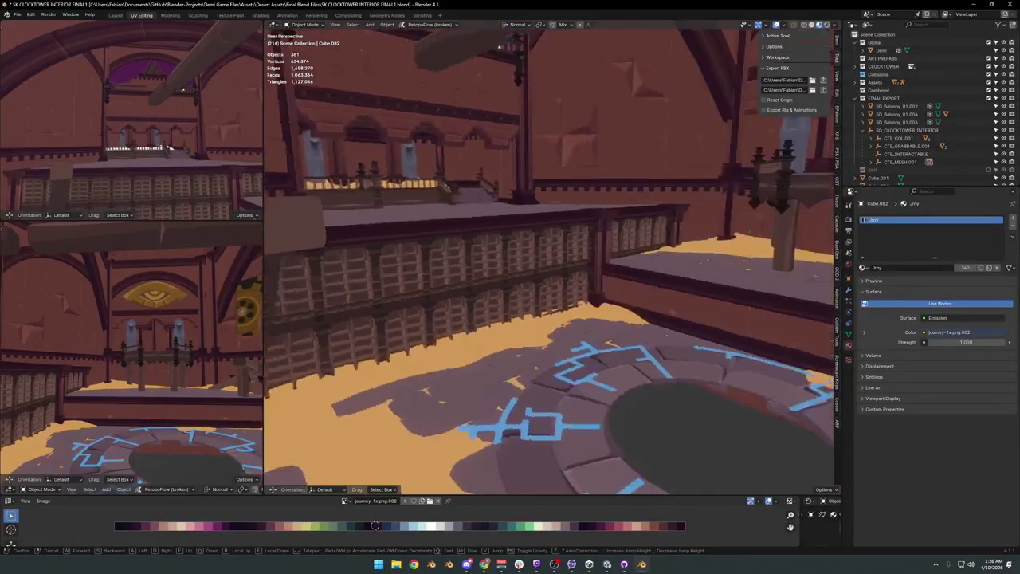
key(Return)
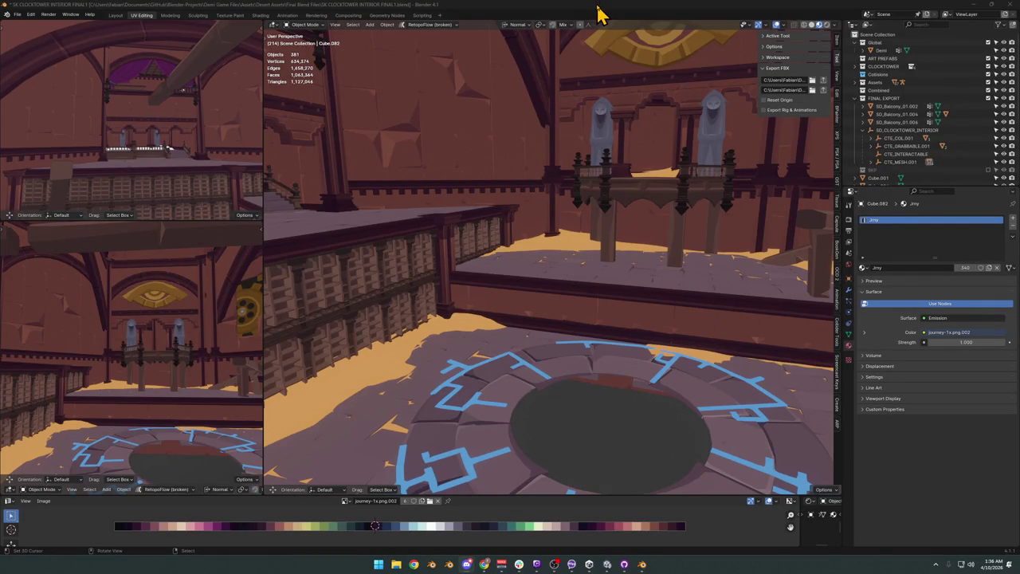
key(ctrl+s)
key(shift+grave)
key(w)
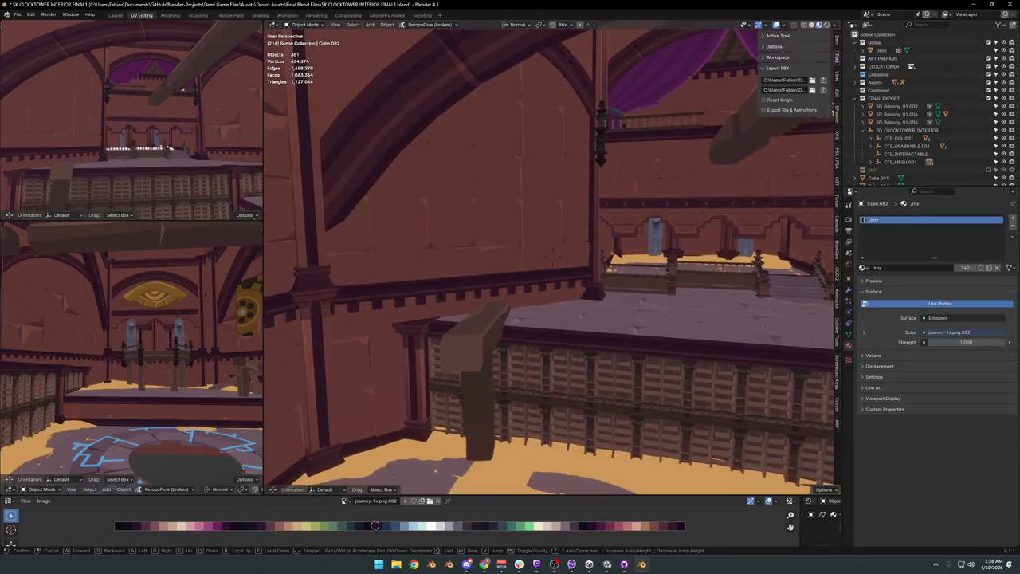
key(w)
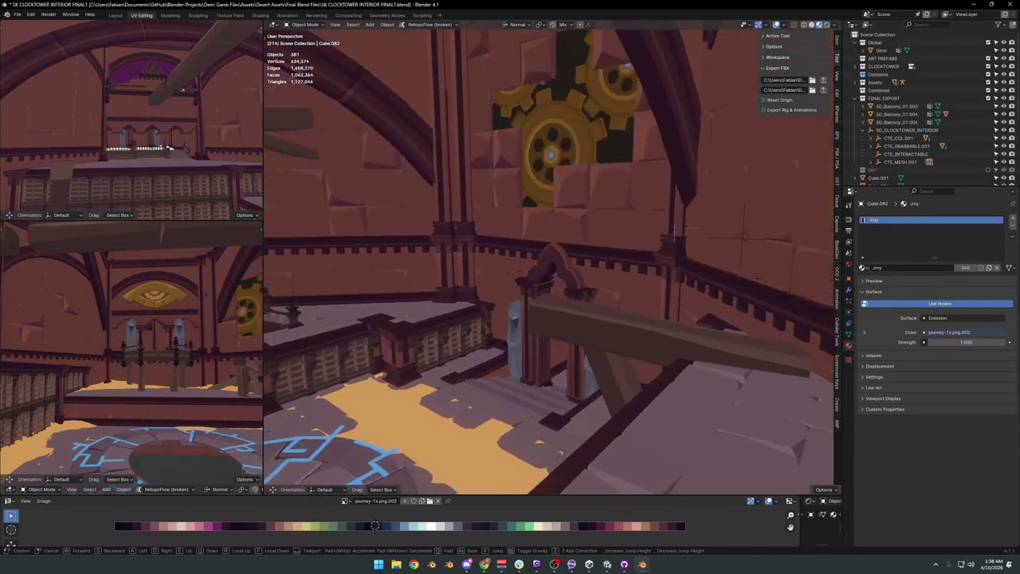
click(558, 275)
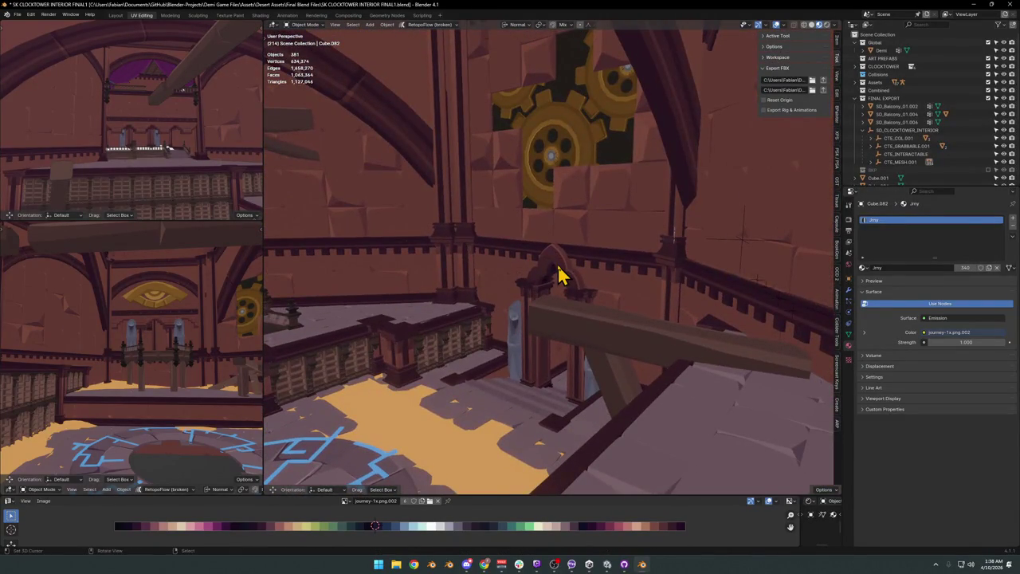
Reveal all hidden objects, walk through the interior, and save the clocktower file.
key(alt+h)
key(shift+grave)
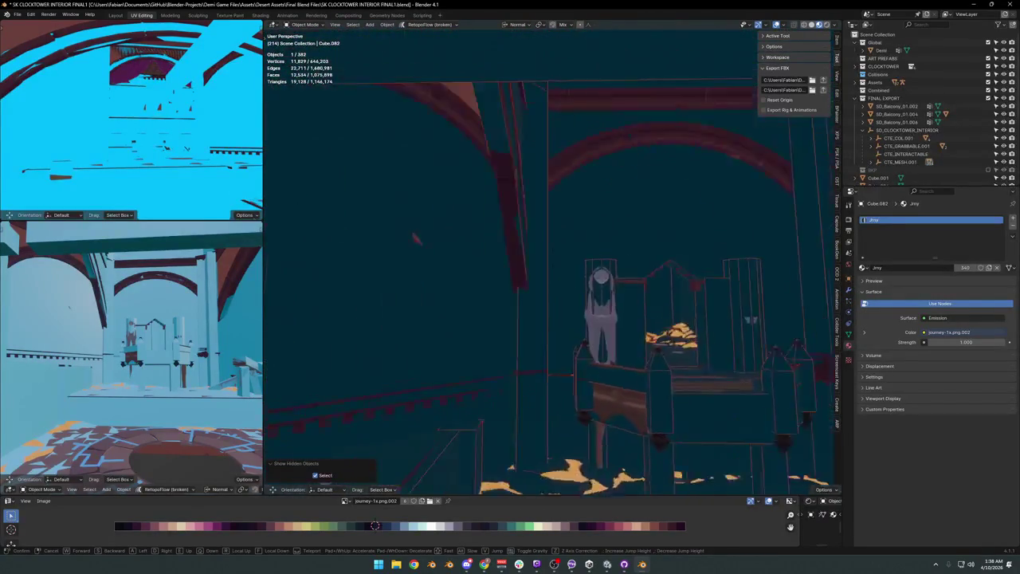
key(ctrl+s)
Select SD_CLOCKTOWER_INTERIOR through wall UBX_SD_Wall_25.134 and select all its objects, then switch to Unity.
click(553, 255)
click(562, 257)
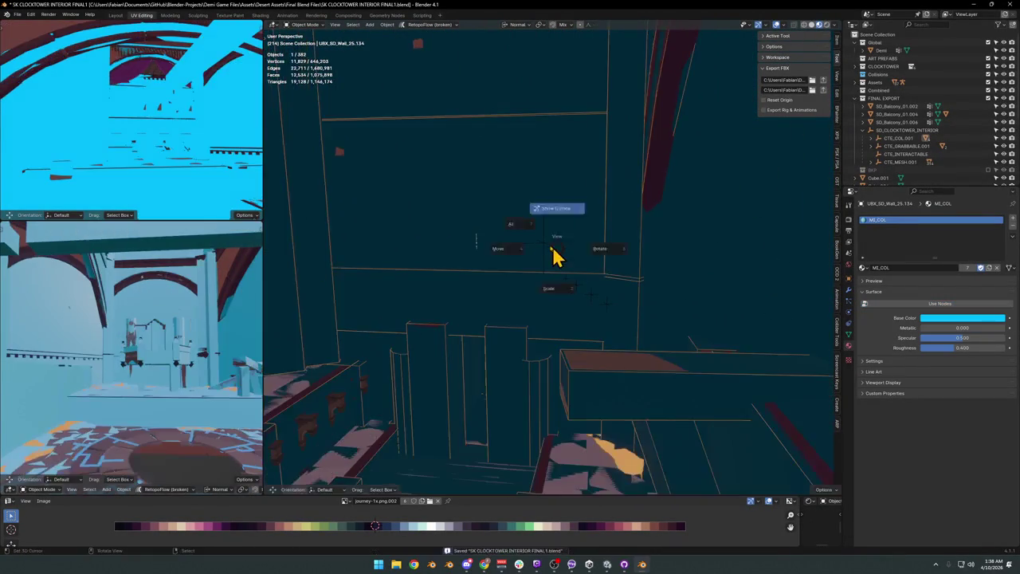
key(bracketleft)
key(g)
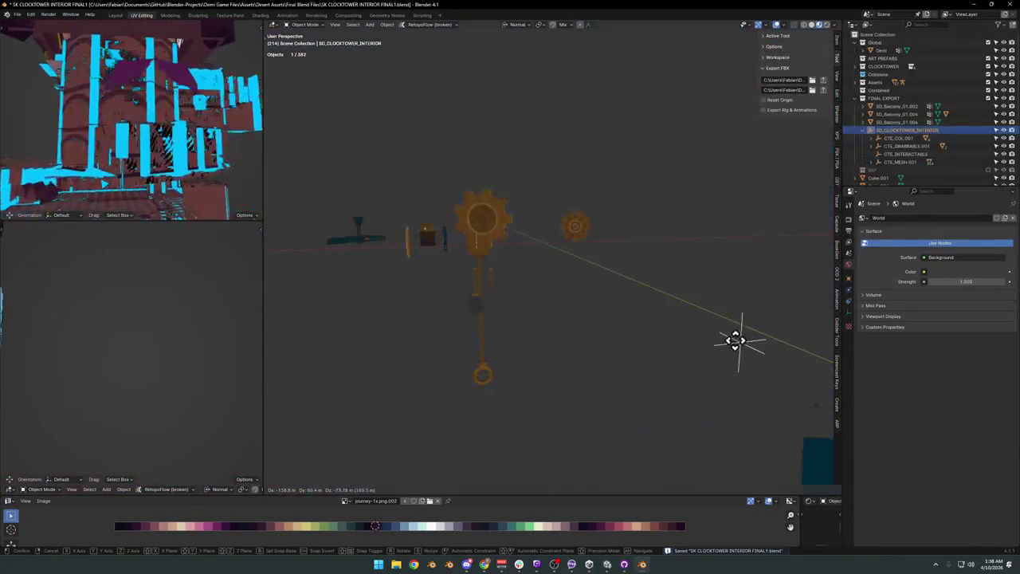
key(Escape)
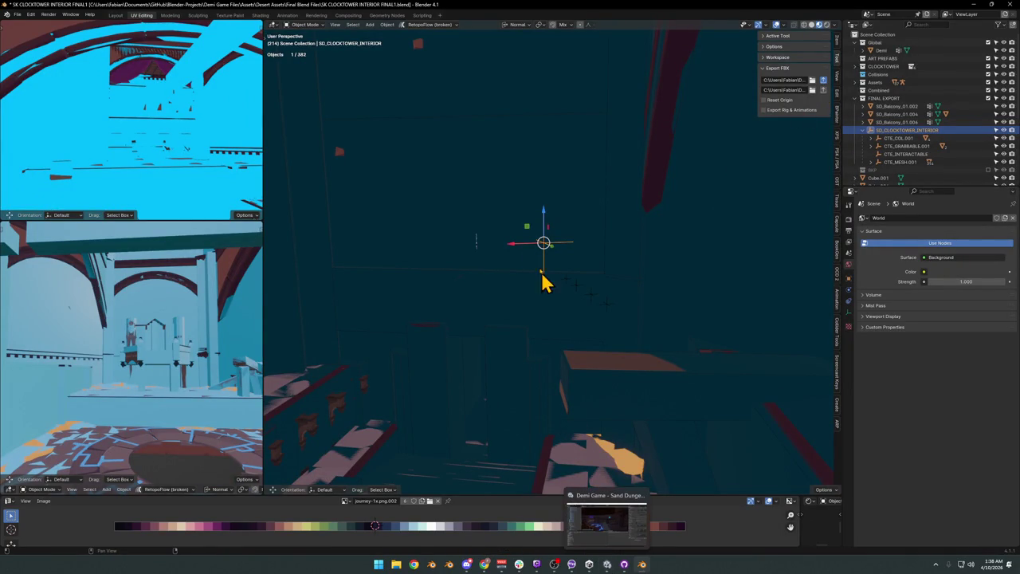
key(a)
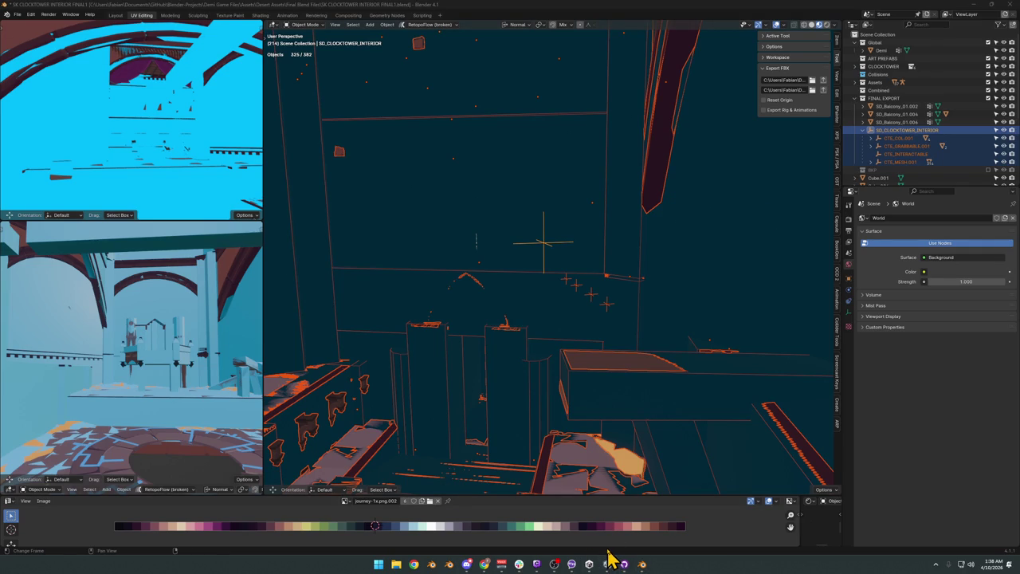
click(608, 557)
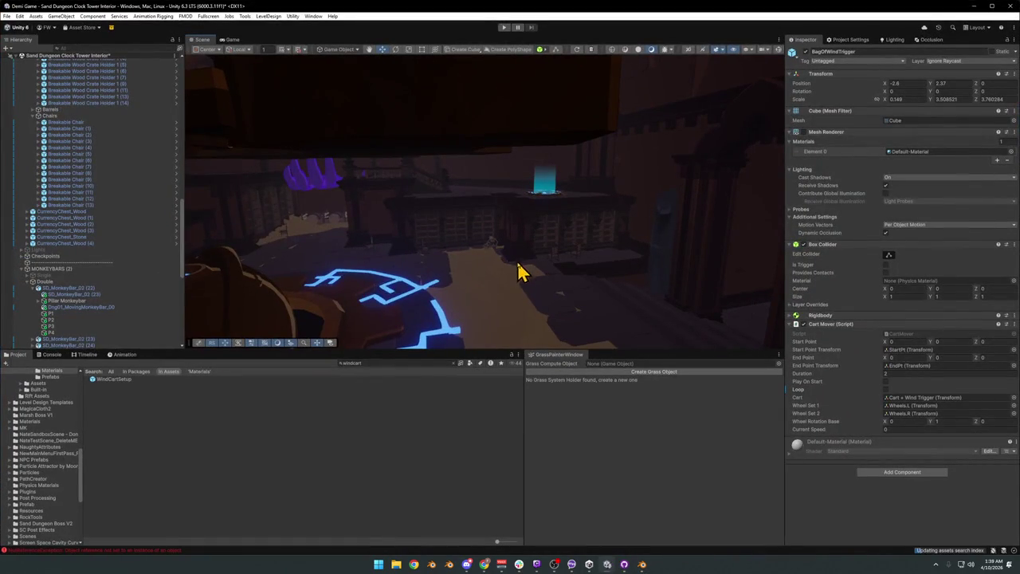
mouse_move(534, 312)
right_down()
mouse_move(541, 244)
mouse_move(568, 235)
mouse_move(511, 264)
mouse_move(473, 264)
mouse_move(613, 263)
mouse_move(608, 250)
right_up()
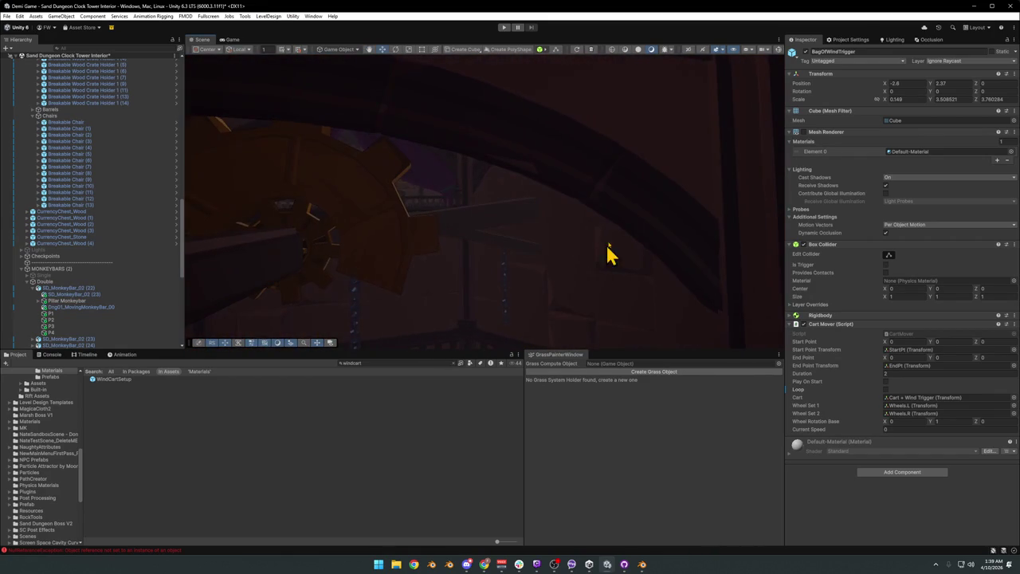
click(973, 5)
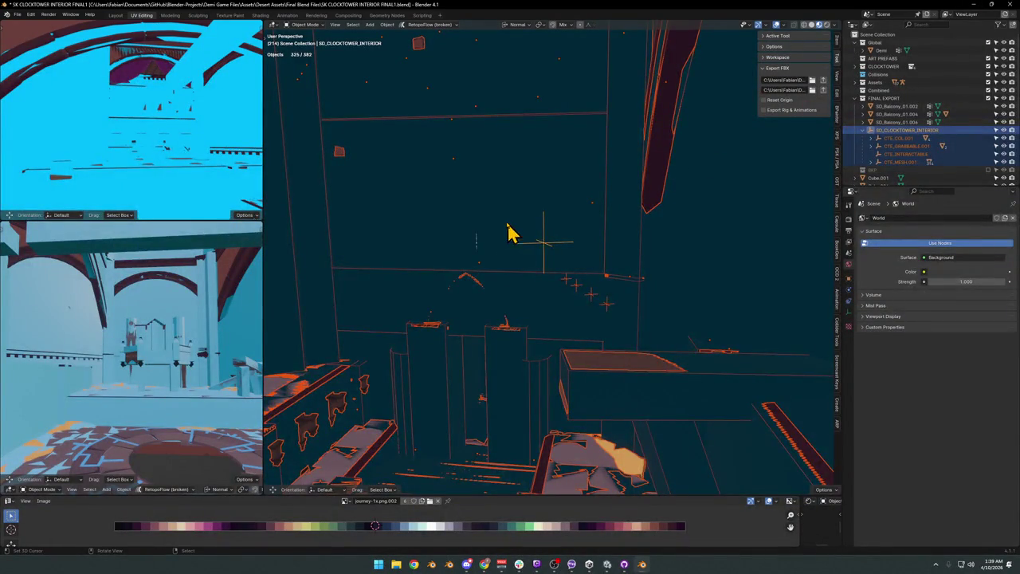
Rename the first gear-inset wall piece to 1.
click(508, 231)
click(527, 163)
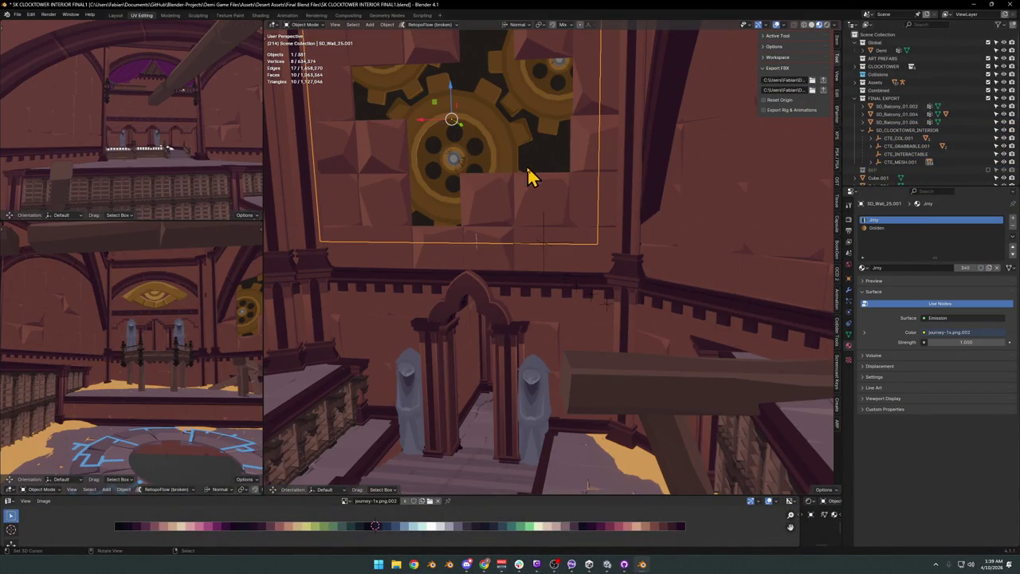
key(F2)
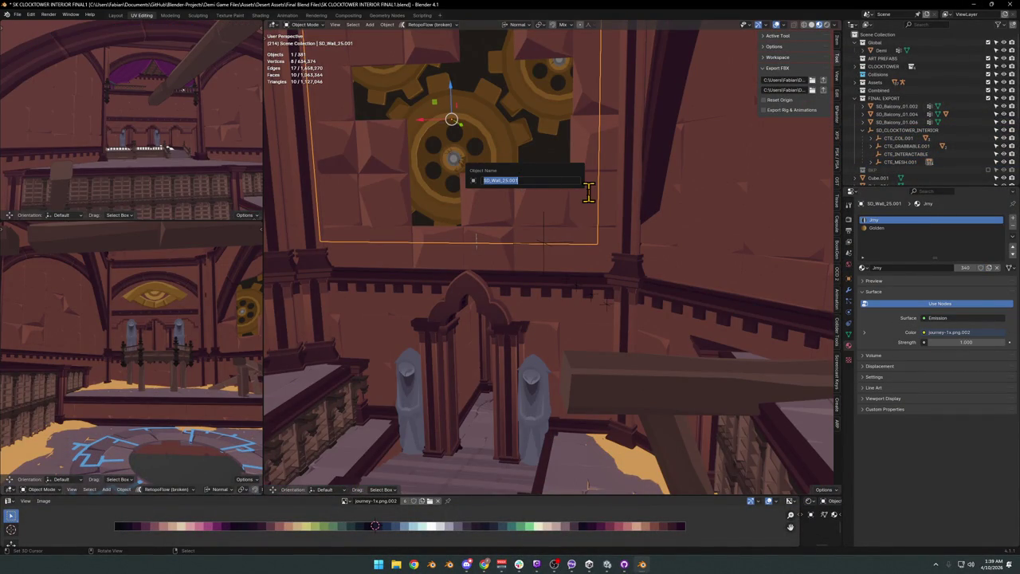
text(1)
key(Return)
Rename the second gear-inset wall piece to 1.001.
middle_drag(592, 200, 556, 185)
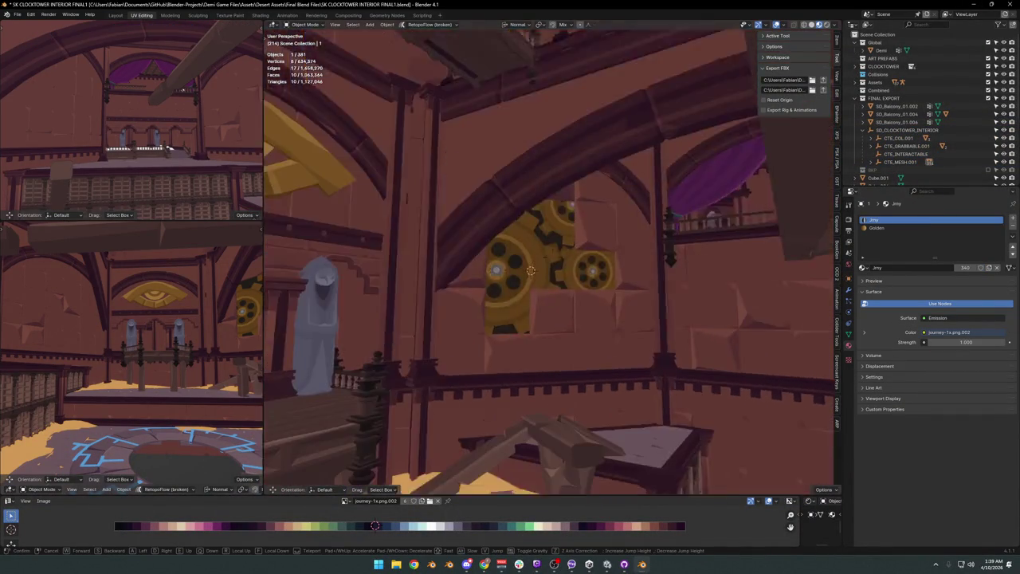
click(556, 195)
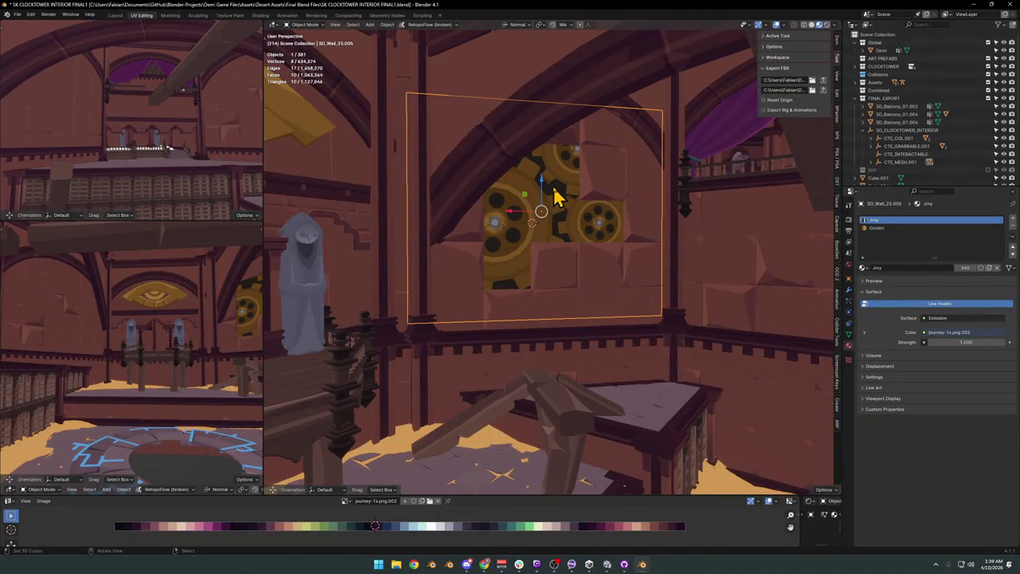
key(F2)
text(1)
key(Return)
key(alt+a)
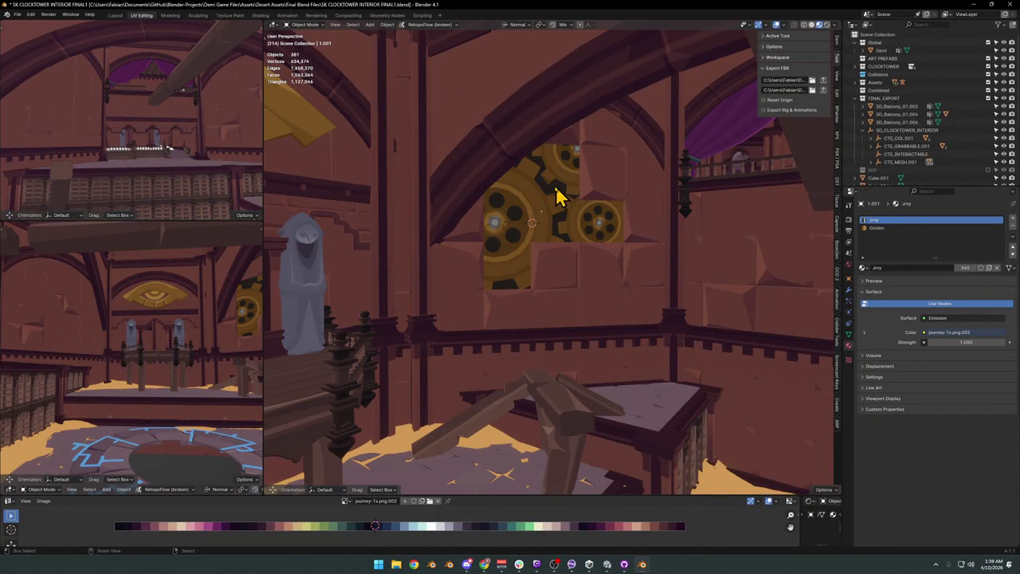
Select SD_CLOCKTOWER_INTERIOR's 325 children, save the blend file, and switch to Unity.
middle_drag(538, 185, 518, 194)
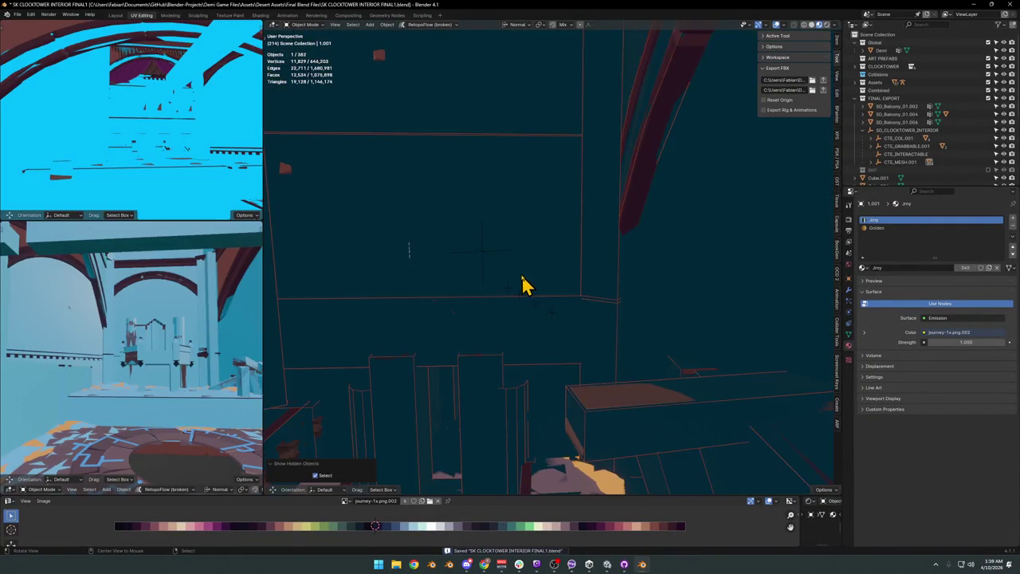
click(479, 255)
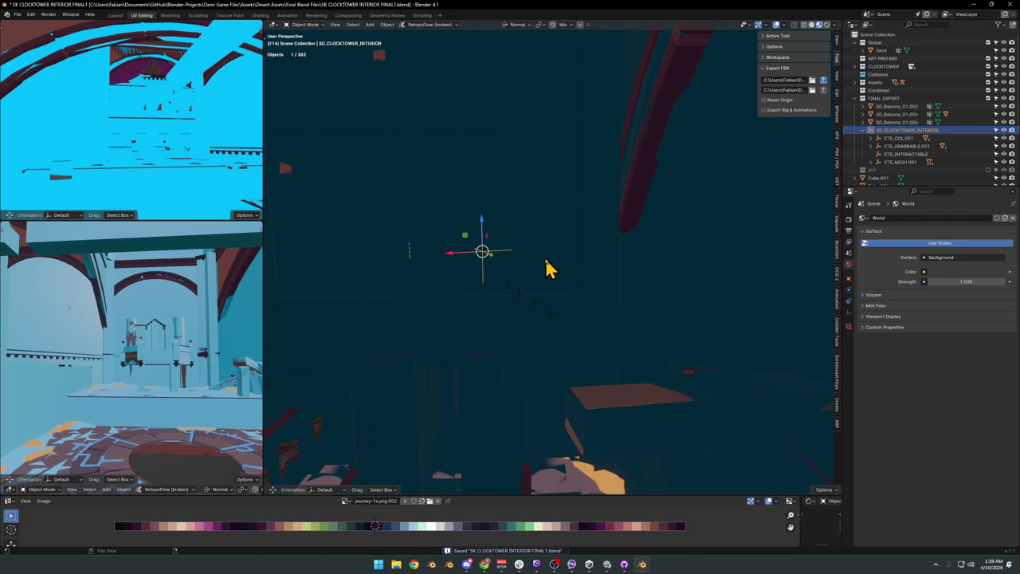
key(shift+g)
click(574, 417)
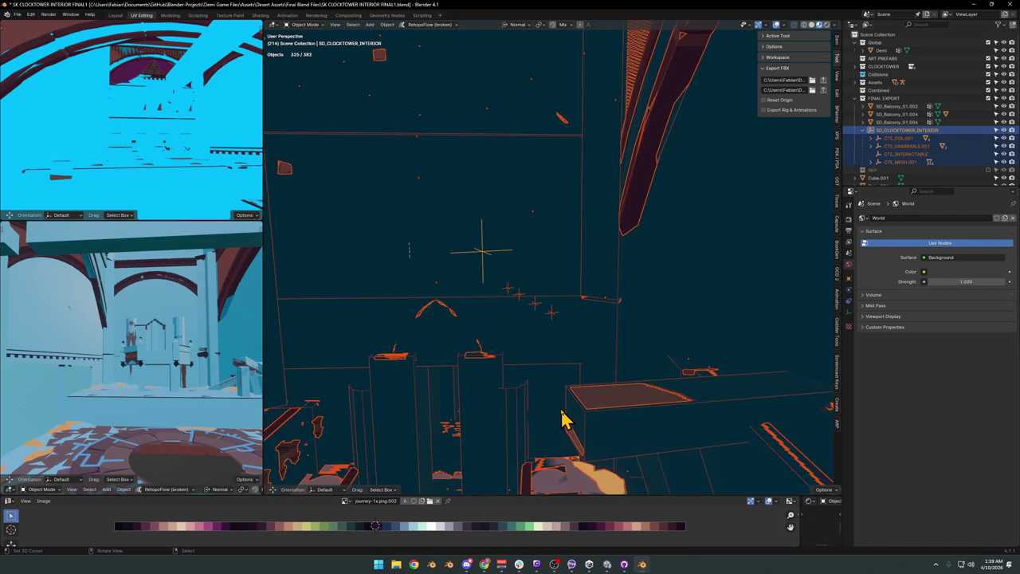
key(ctrl+s)
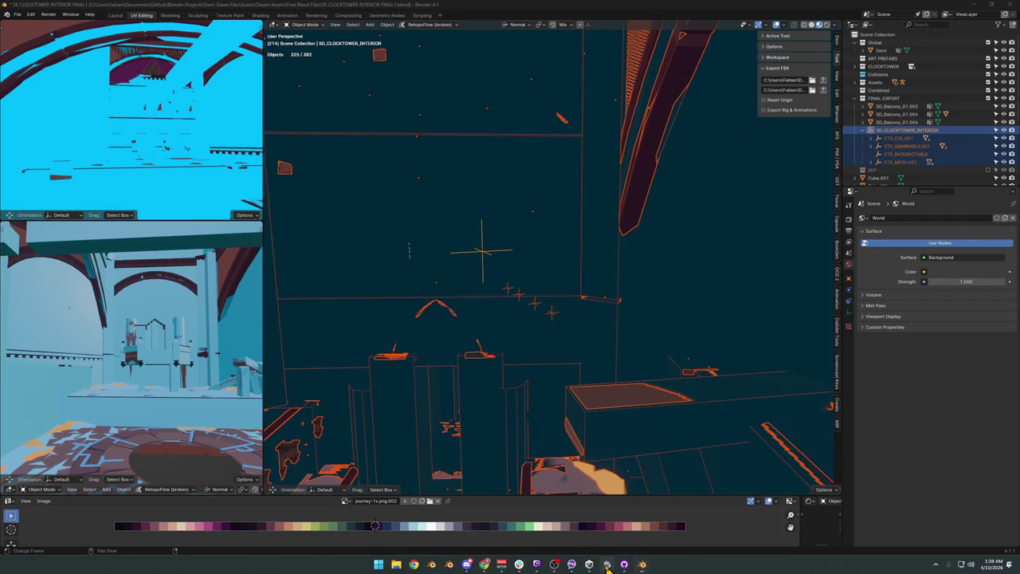
key(alt+Tab)
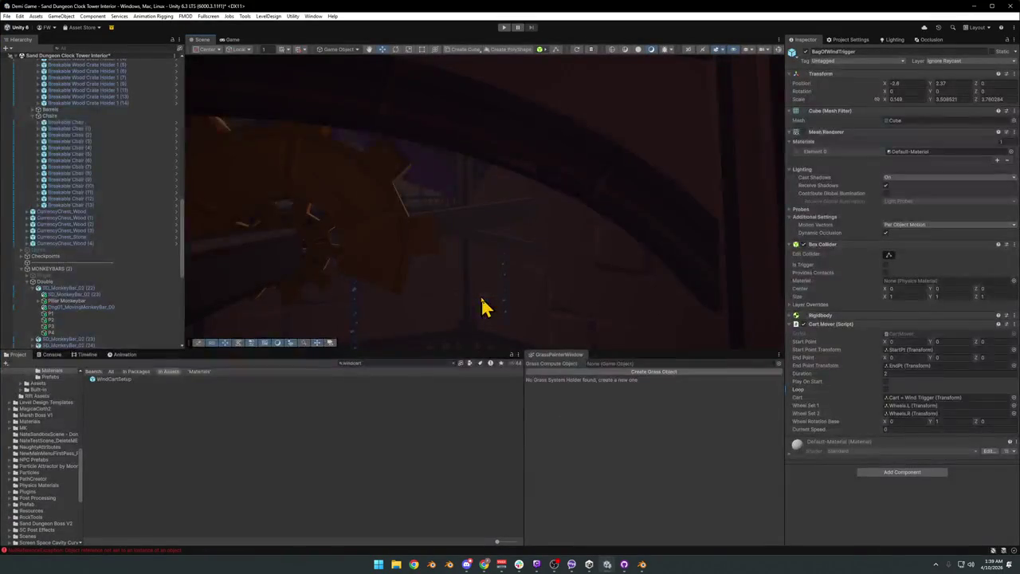
mouse_move(481, 306)
right_down()
mouse_move(658, 206)
mouse_move(611, 180)
mouse_move(435, 219)
mouse_move(523, 216)
mouse_move(464, 219)
mouse_move(424, 203)
mouse_move(451, 191)
mouse_move(311, 208)
mouse_move(308, 232)
mouse_move(364, 216)
mouse_move(501, 210)
mouse_move(485, 221)
mouse_move(563, 208)
mouse_move(494, 211)
mouse_move(556, 210)
mouse_move(540, 226)
mouse_move(393, 230)
mouse_move(437, 219)
mouse_move(392, 200)
mouse_move(457, 251)
mouse_move(443, 248)
mouse_move(508, 251)
mouse_move(678, 214)
mouse_move(605, 268)
mouse_move(560, 239)
mouse_move(611, 228)
mouse_move(529, 232)
mouse_move(608, 236)
mouse_move(449, 228)
mouse_move(617, 230)
mouse_move(585, 218)
mouse_move(479, 223)
mouse_move(519, 216)
mouse_move(630, 224)
mouse_move(627, 234)
mouse_move(478, 228)
mouse_move(684, 214)
mouse_move(754, 228)
mouse_move(604, 246)
mouse_move(606, 257)
mouse_move(589, 207)
mouse_move(553, 226)
mouse_move(548, 256)
mouse_move(631, 241)
mouse_move(505, 236)
mouse_move(603, 247)
mouse_move(504, 250)
mouse_move(476, 268)
mouse_move(585, 257)
mouse_move(582, 271)
right_up()
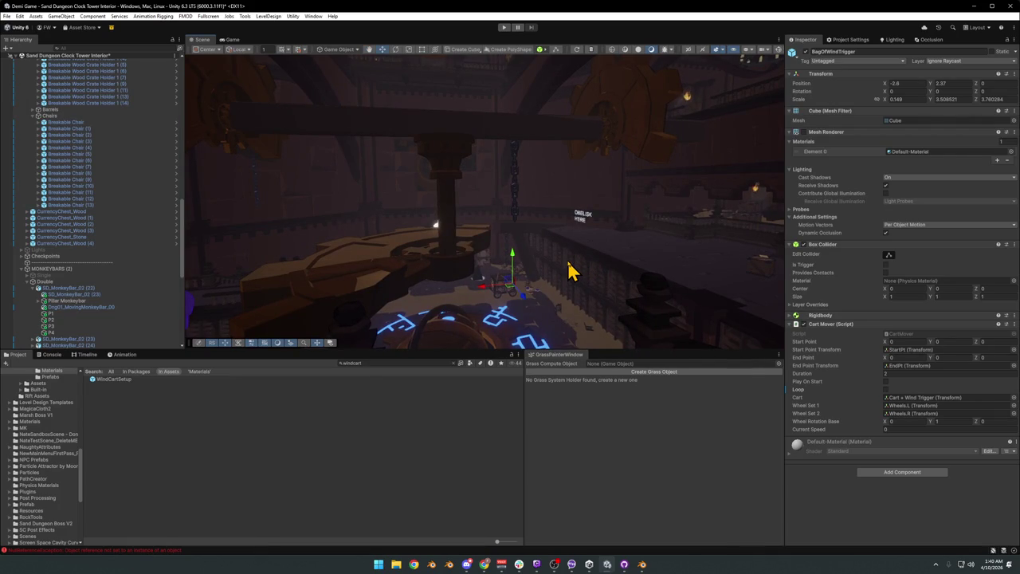
Fly down toward the floor runes and select book SD_Books_03 (1) beside the cart.
mouse_move(572, 266)
right_down()
mouse_move(644, 207)
mouse_move(558, 237)
mouse_move(673, 256)
mouse_move(709, 230)
mouse_move(590, 252)
mouse_move(658, 287)
mouse_move(490, 253)
right_up()
click(486, 255)
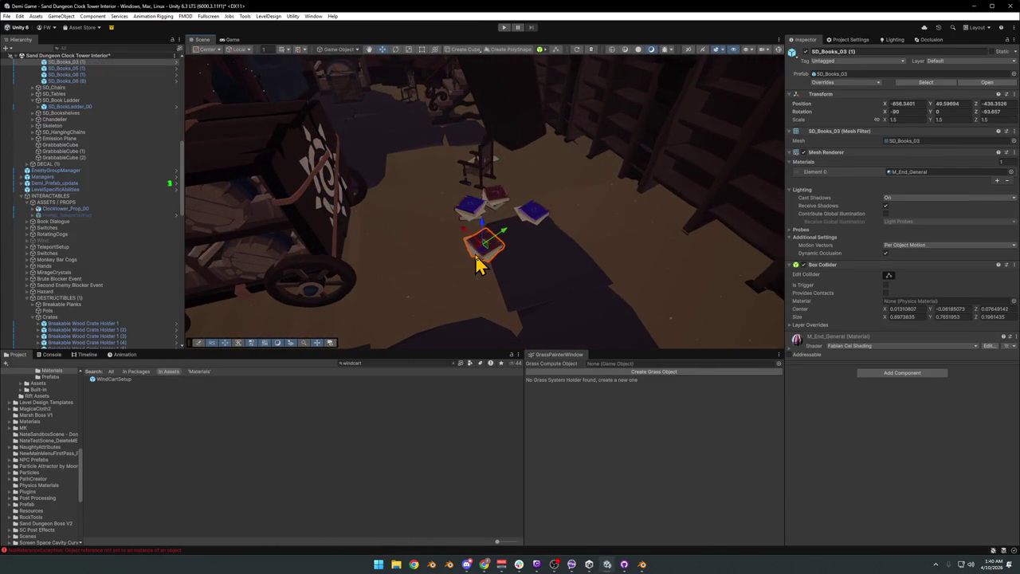
Box-select the four floor books and pull the Scene view back above the wind cart.
drag(486, 259, 514, 215)
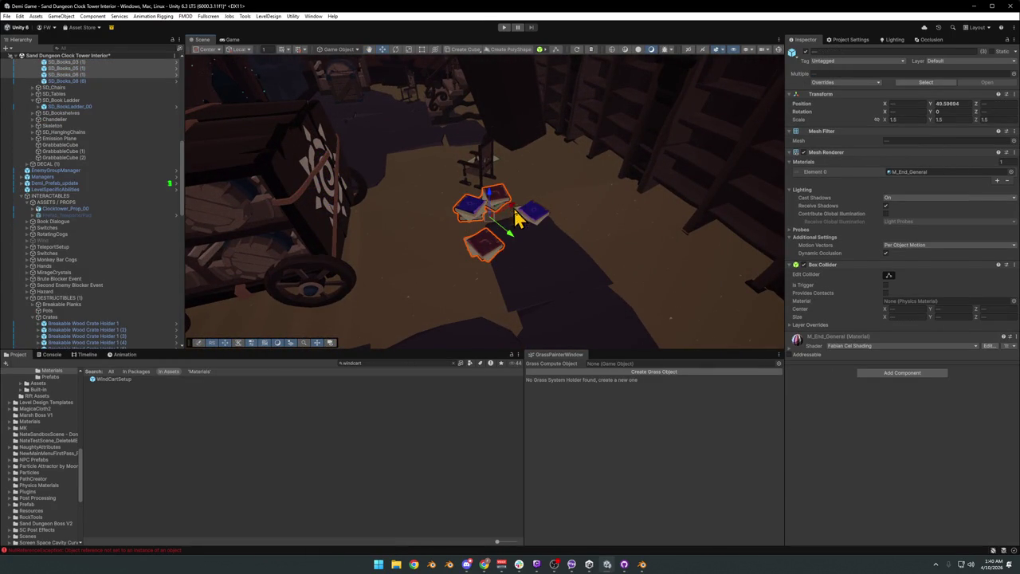
mouse_move(483, 228)
right_down()
mouse_move(546, 237)
mouse_move(476, 205)
right_up()
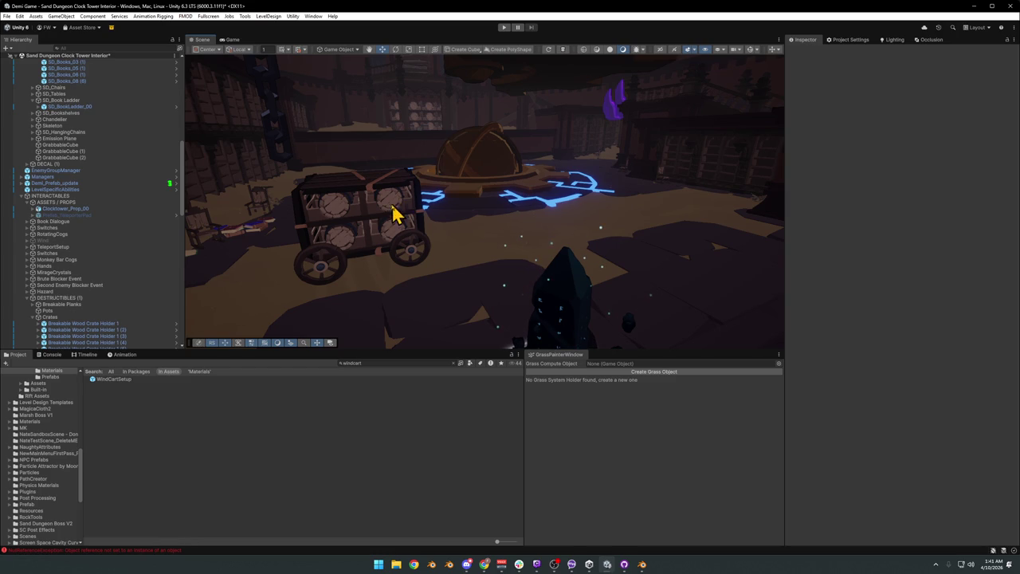
Select the wind cart, scroll the Hierarchy to WindCartSetup, look around, then deselect it.
click(330, 189)
scroll(94, 299, down, 3)
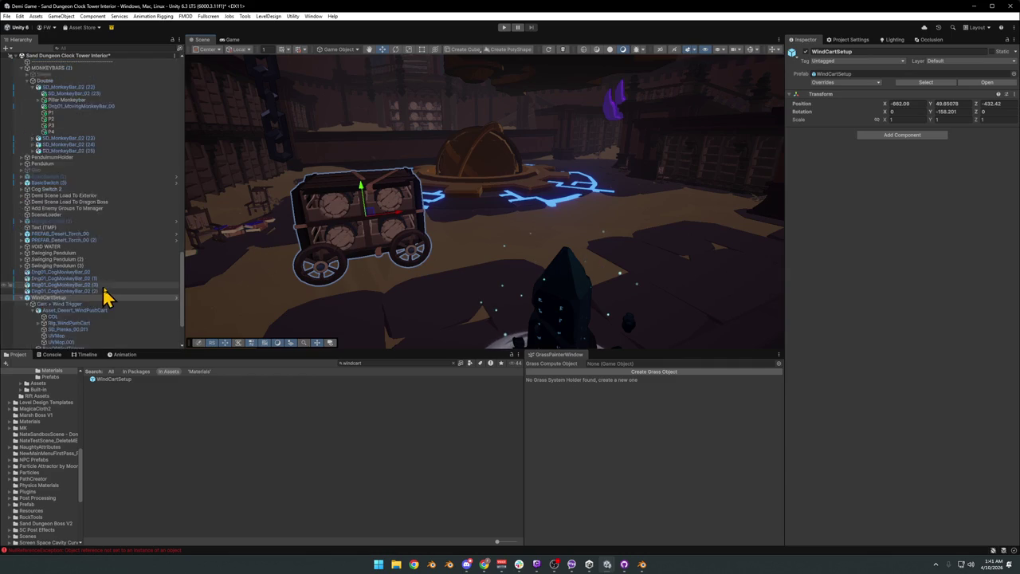
scroll(94, 299, down, 3)
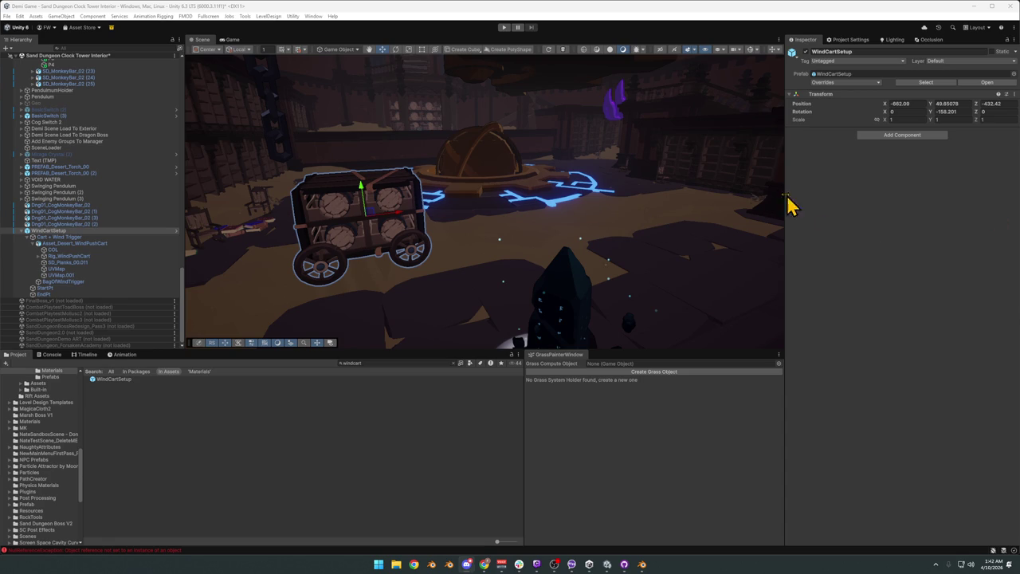
mouse_move(443, 275)
right_down()
mouse_move(483, 237)
mouse_move(569, 237)
mouse_move(569, 269)
mouse_move(530, 282)
mouse_move(522, 274)
right_up()
click(381, 467)
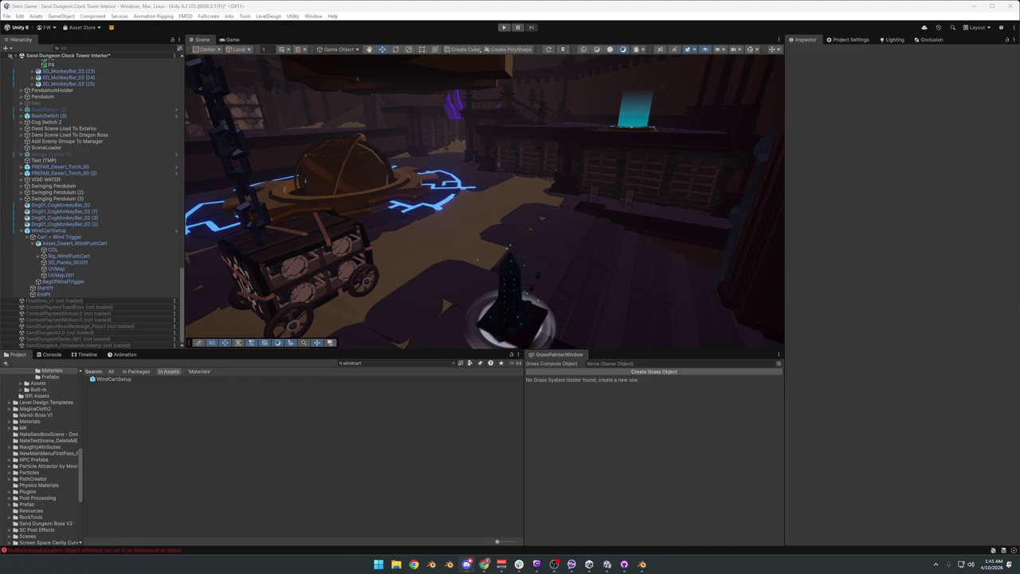
mouse_move(528, 235)
alt+mouse_down()
mouse_move(508, 213)
mouse_move(391, 205)
alt+mouse_up()
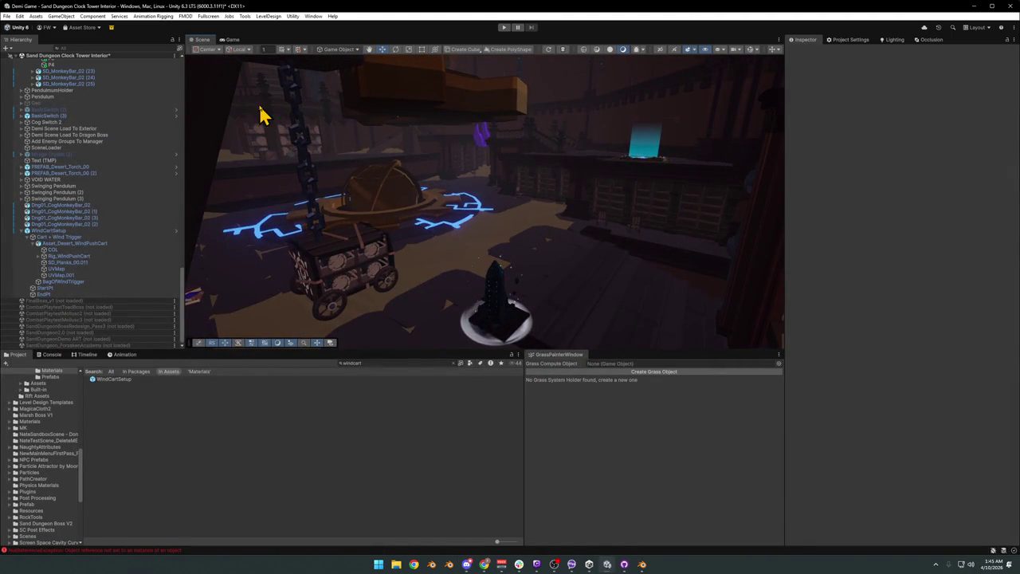
key(super+shift+s)
key(Escape)
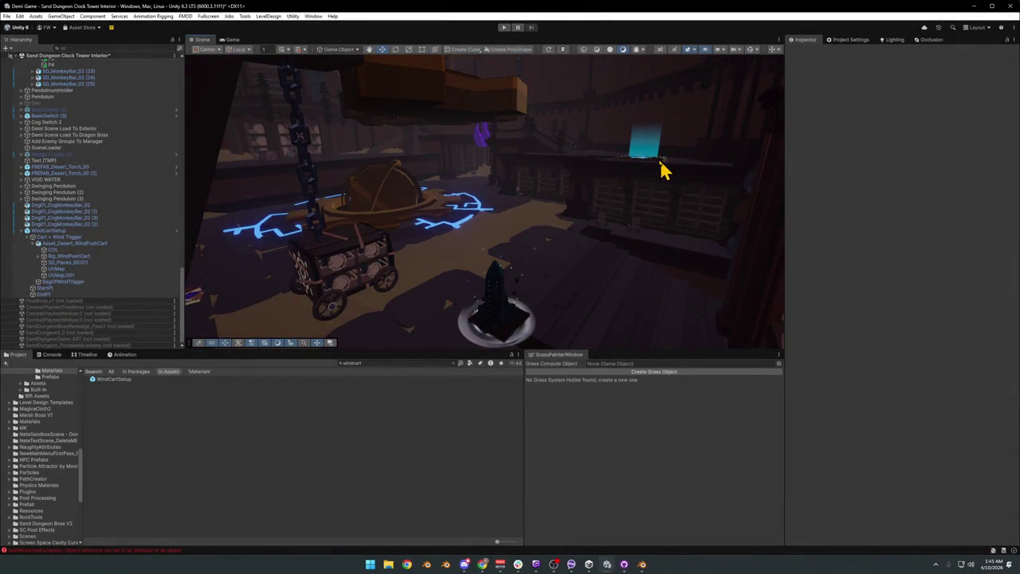
click(661, 165)
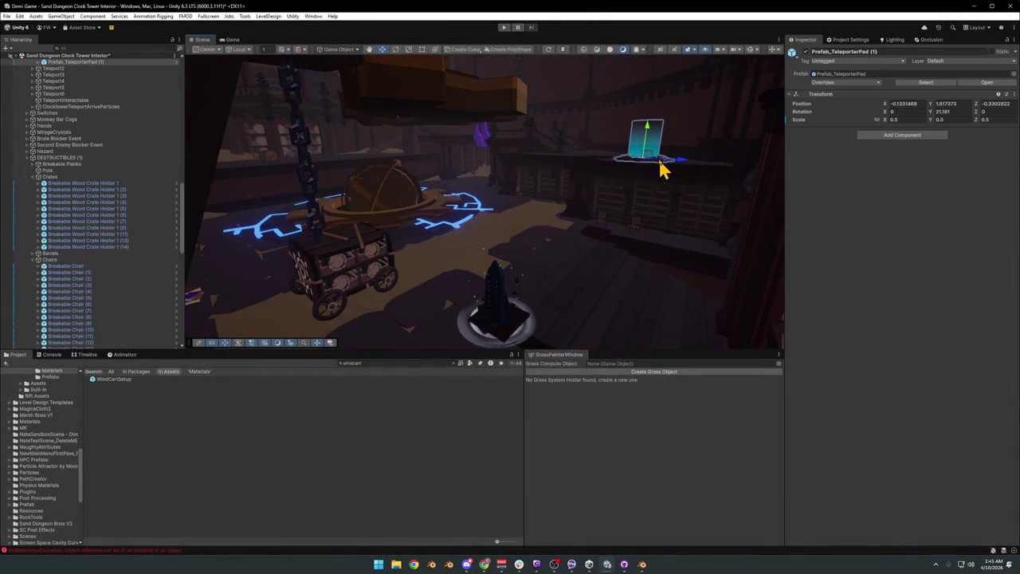
click(325, 481)
key(super+shift+s)
mouse_move(196, 64)
mouse_down()
mouse_move(746, 346)
mouse_move(757, 377)
mouse_up()
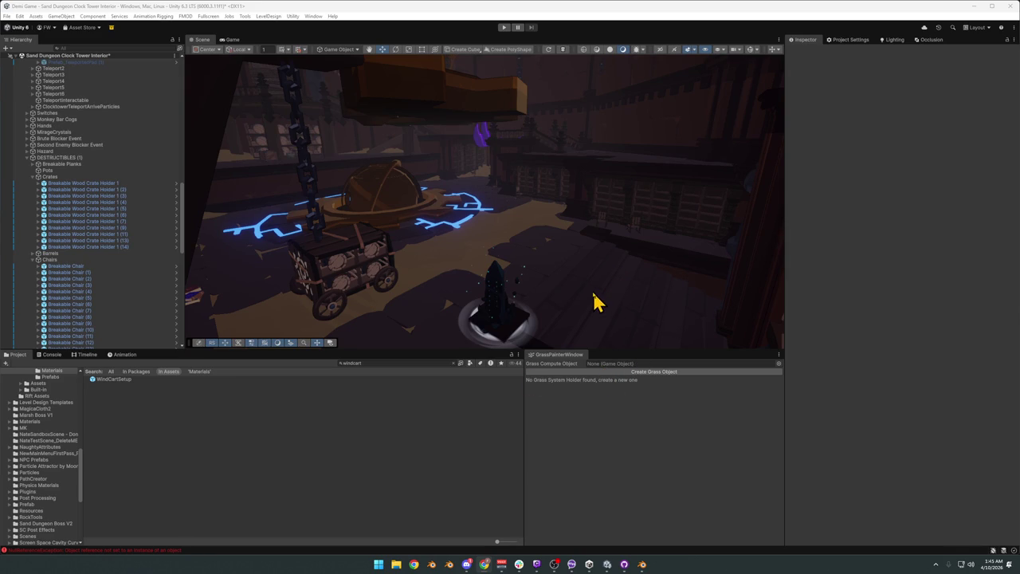
Fly the Scene camera closer to the gear platform's glowing blue cracks.
mouse_move(585, 311)
right_down()
mouse_move(571, 296)
mouse_move(483, 303)
mouse_move(519, 287)
mouse_move(464, 285)
mouse_move(544, 278)
mouse_move(490, 266)
mouse_move(505, 280)
mouse_move(649, 285)
mouse_move(608, 292)
mouse_move(631, 330)
mouse_move(597, 321)
mouse_move(588, 287)
mouse_move(575, 282)
mouse_move(592, 301)
mouse_move(584, 322)
mouse_move(533, 290)
mouse_move(581, 296)
mouse_move(485, 285)
mouse_move(693, 299)
mouse_move(695, 311)
mouse_move(589, 262)
mouse_move(608, 242)
mouse_move(530, 279)
mouse_move(496, 262)
right_up()
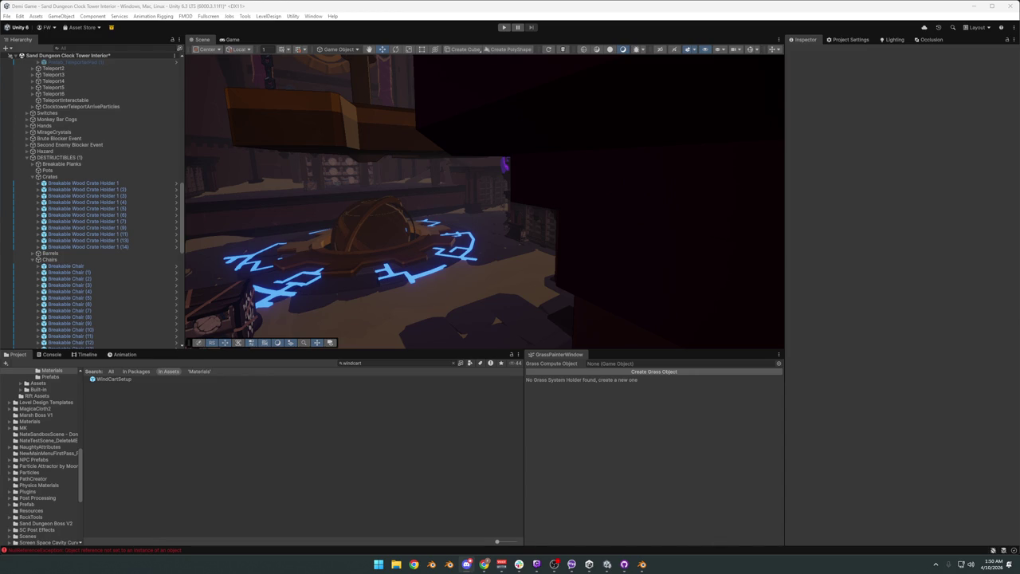
Fly the Unity scene camera past the crate cart, up to the ceiling and toward the stairs.
mouse_move(712, 245)
right_down()
mouse_move(495, 288)
mouse_move(597, 291)
mouse_move(662, 248)
mouse_move(497, 237)
mouse_move(406, 255)
mouse_move(562, 258)
mouse_move(569, 300)
mouse_move(521, 289)
mouse_move(535, 263)
mouse_move(464, 254)
mouse_move(546, 273)
mouse_move(677, 263)
mouse_move(642, 250)
mouse_move(546, 247)
mouse_move(510, 267)
mouse_move(597, 257)
mouse_move(483, 257)
mouse_move(535, 266)
mouse_move(537, 297)
mouse_move(519, 253)
mouse_move(524, 266)
right_up()
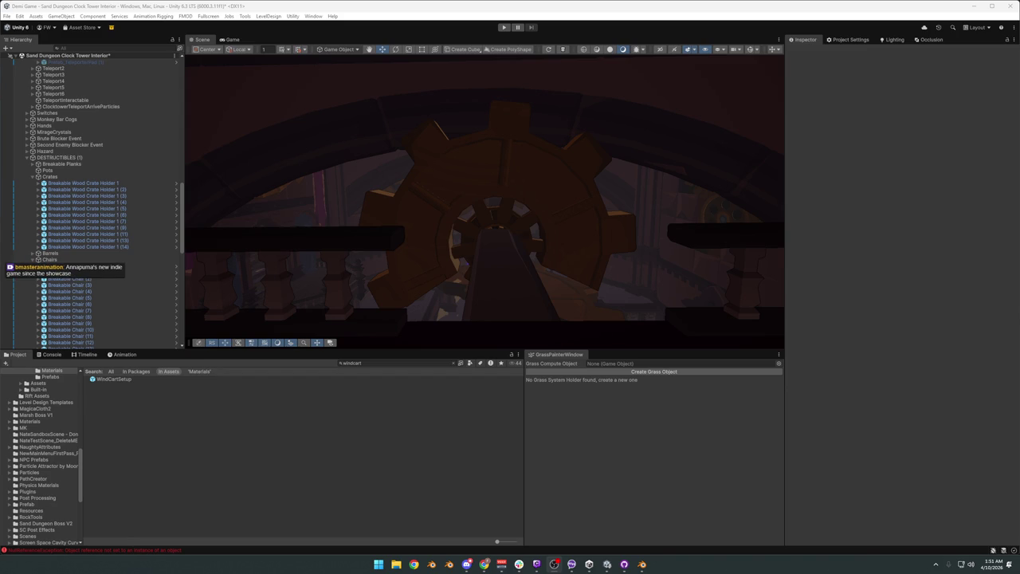
mouse_move(522, 192)
right_down()
mouse_move(509, 166)
mouse_move(526, 152)
mouse_move(521, 168)
mouse_move(513, 159)
mouse_move(640, 173)
mouse_move(485, 209)
mouse_move(567, 205)
mouse_move(688, 223)
mouse_move(517, 230)
mouse_move(704, 216)
mouse_move(412, 200)
mouse_move(516, 208)
right_up()
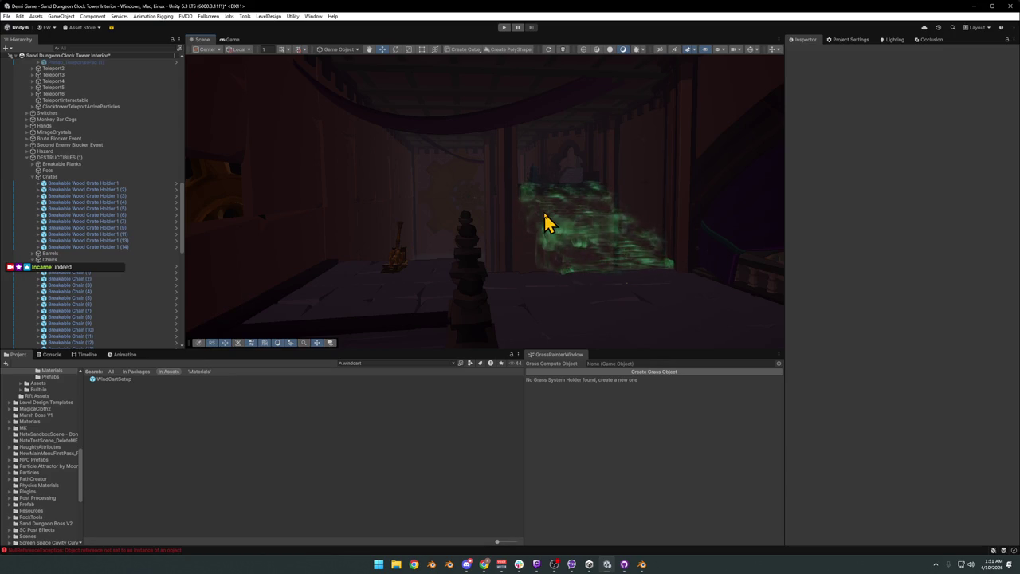
mouse_move(547, 223)
right_down()
mouse_move(478, 244)
mouse_move(513, 228)
mouse_move(635, 232)
mouse_move(517, 244)
mouse_move(557, 280)
mouse_move(551, 262)
mouse_move(515, 262)
mouse_move(605, 255)
mouse_move(499, 260)
mouse_move(426, 247)
mouse_move(435, 273)
mouse_move(424, 284)
mouse_move(549, 259)
mouse_move(503, 264)
mouse_move(407, 235)
mouse_move(546, 257)
mouse_move(405, 255)
mouse_move(542, 278)
mouse_move(643, 253)
mouse_move(654, 266)
mouse_move(651, 241)
mouse_move(494, 293)
mouse_move(585, 269)
mouse_move(576, 242)
mouse_move(574, 346)
mouse_move(446, 312)
mouse_move(449, 284)
mouse_move(646, 286)
mouse_move(572, 314)
mouse_move(530, 244)
mouse_move(576, 246)
mouse_move(492, 252)
mouse_move(604, 254)
right_up()
Briefly select and deselect balcony SD_Balcony_01.007, then minimize Unity to reveal Blender.
click(572, 313)
click(579, 296)
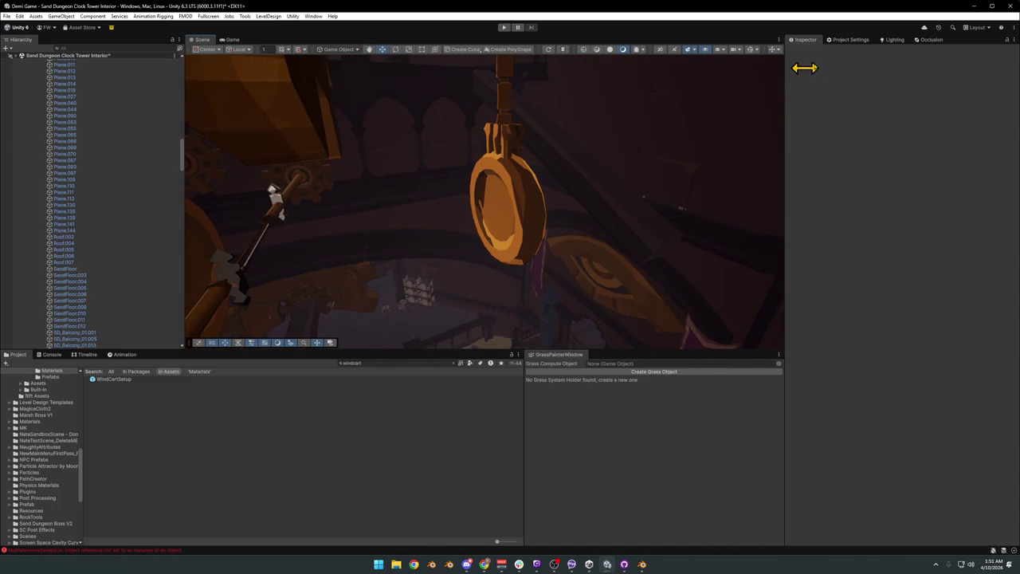
click(973, 6)
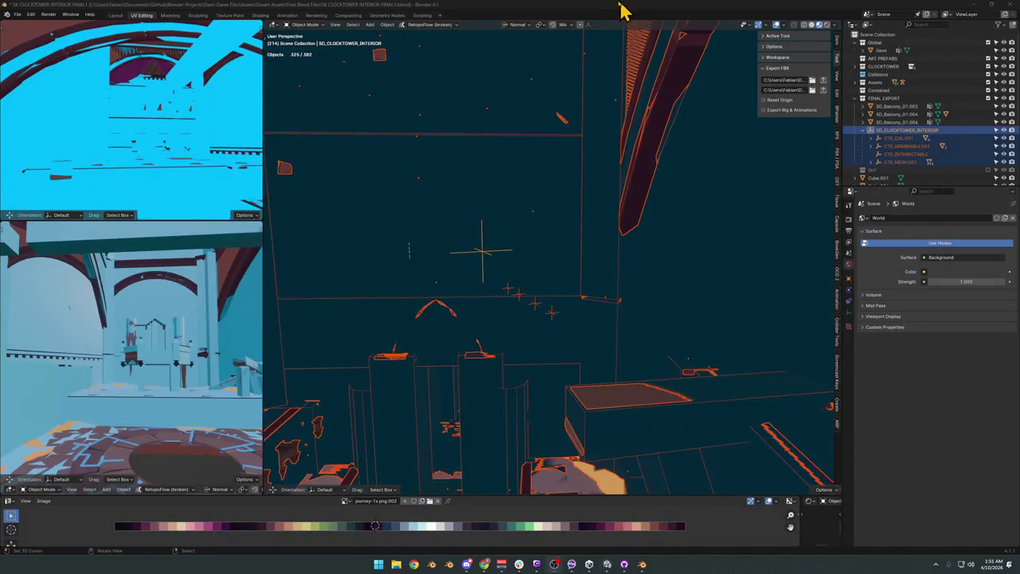
Walk through the Blender interior toward the tower structure.
key(shift+grave)
click(614, 211)
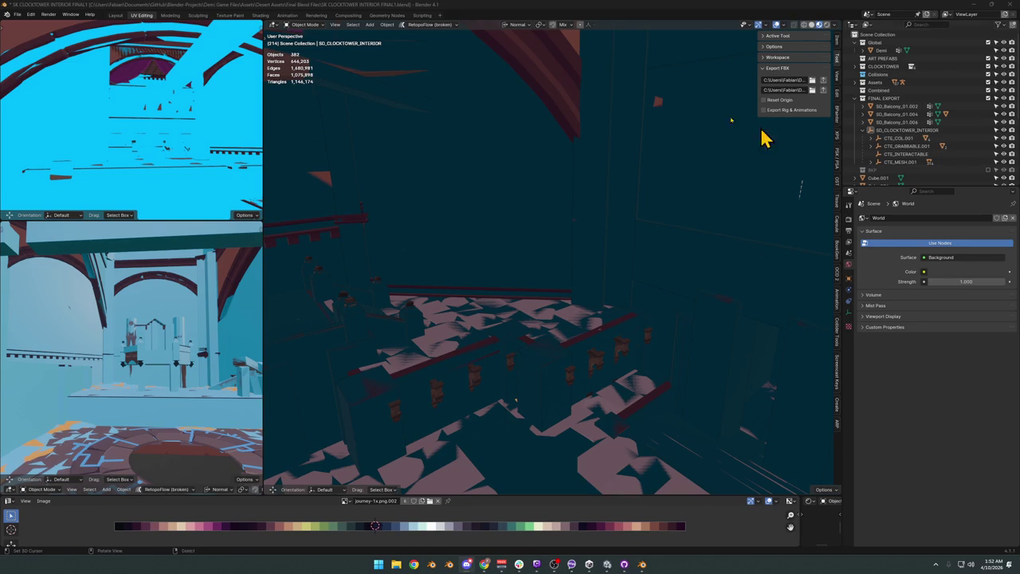
key(shift+grave)
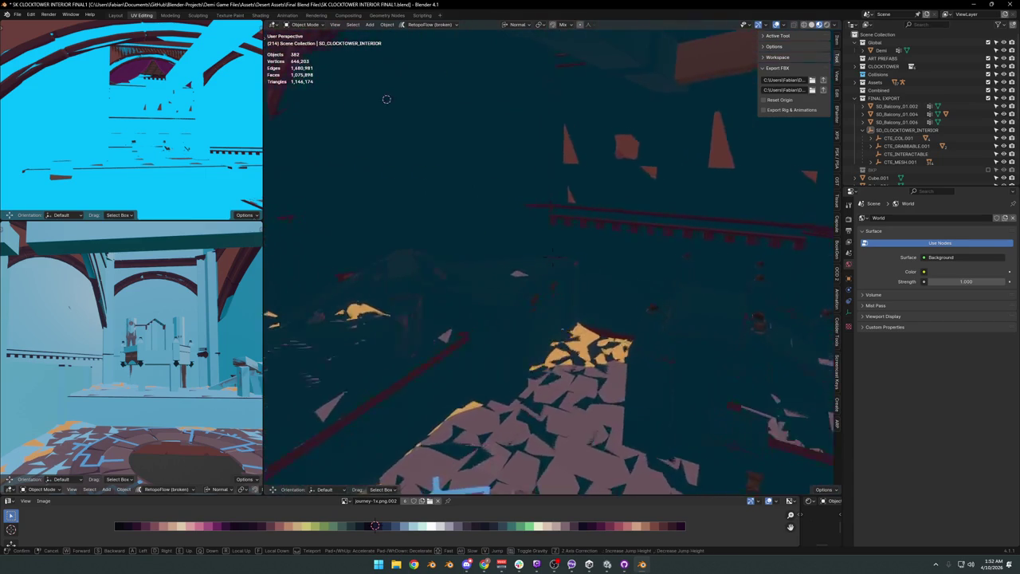
key(w)
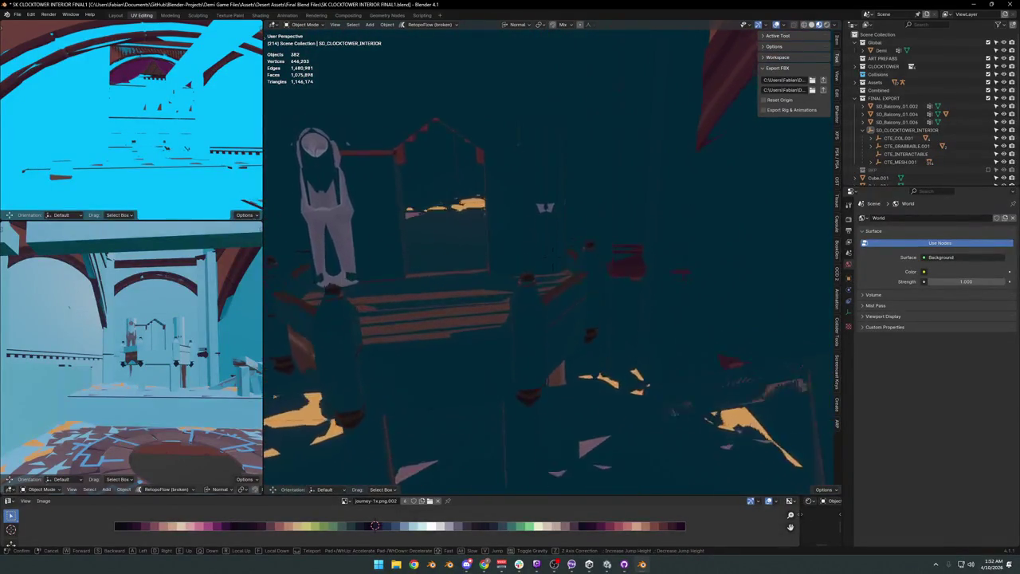
click(654, 244)
Switch the viewport to Solid shading in plain grey.
key(z)
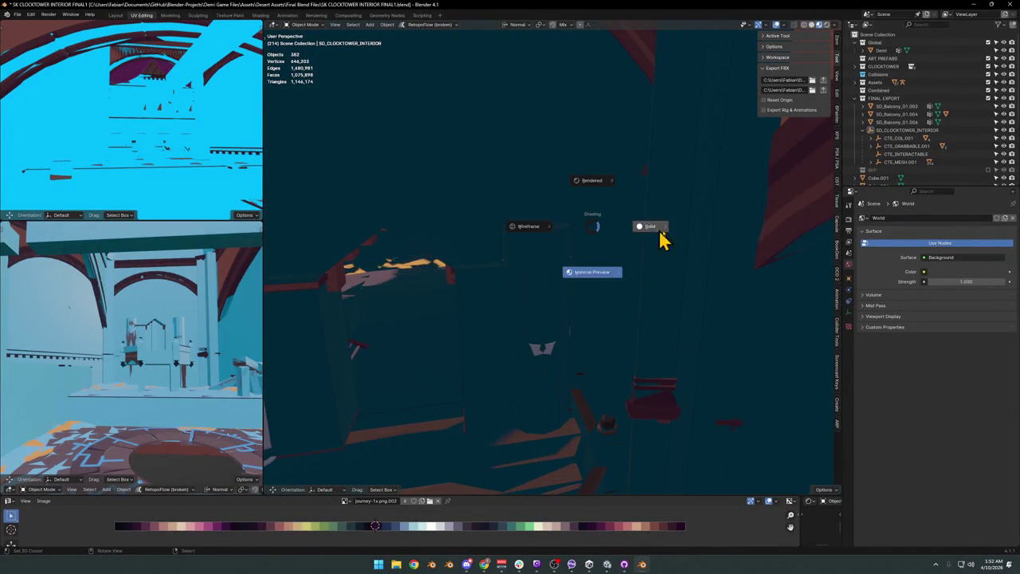
click(658, 233)
click(552, 269)
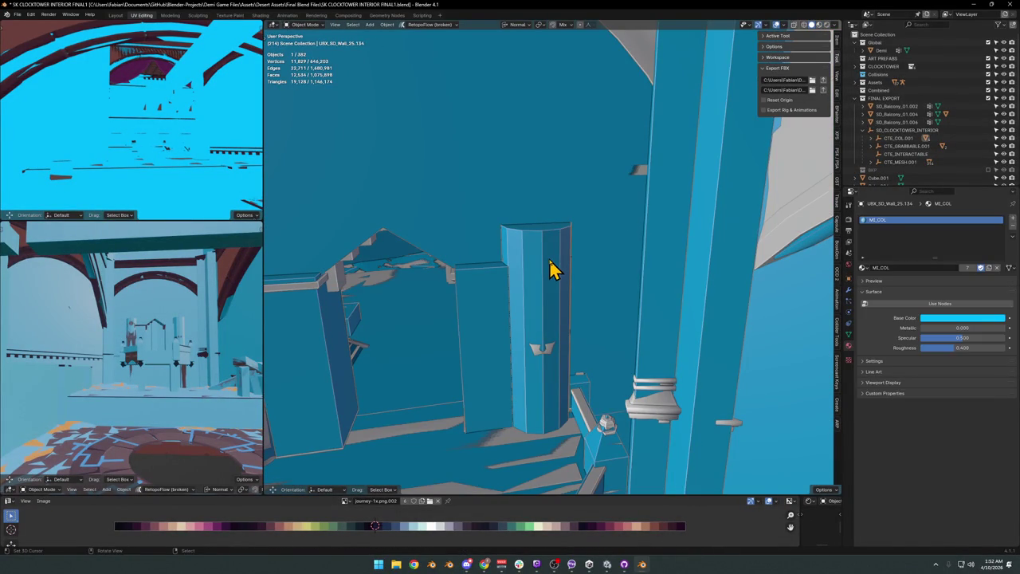
key(ctrl+z)
key(ctrl+shift+z)
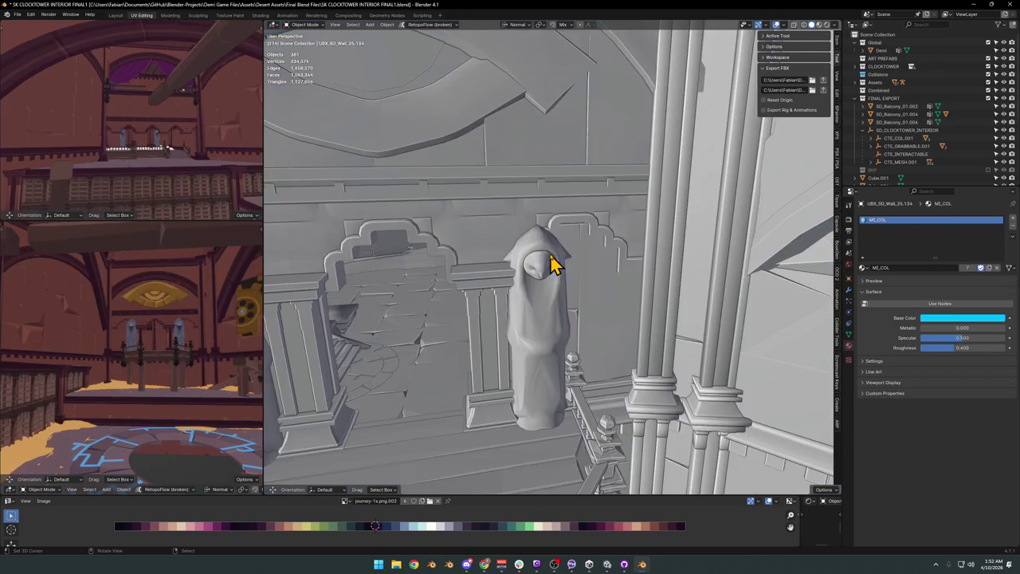
Walk past the beam to the balcony, with the viewport in Material Preview.
key(shift+grave)
key(w)
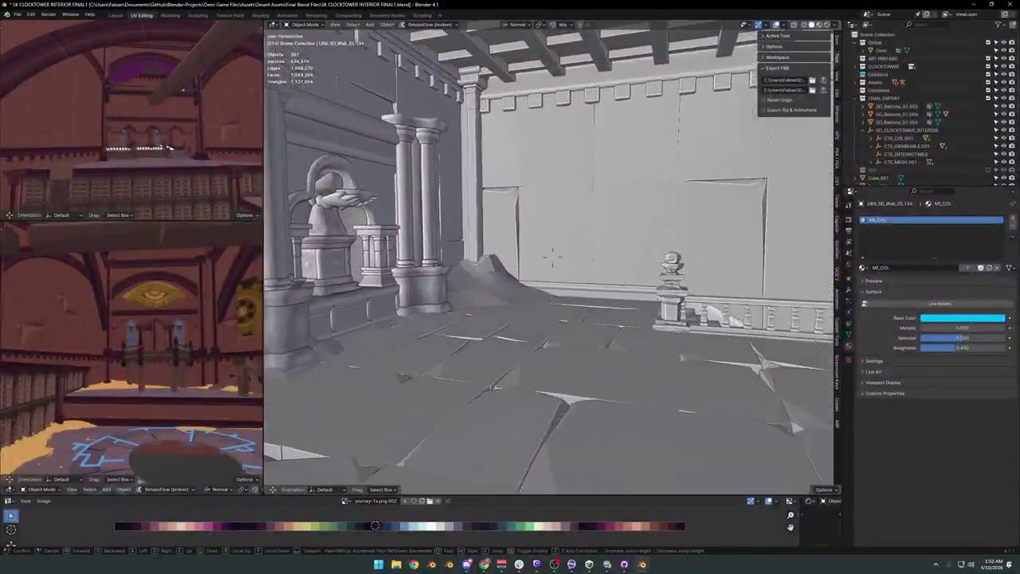
click(563, 268)
click(532, 319)
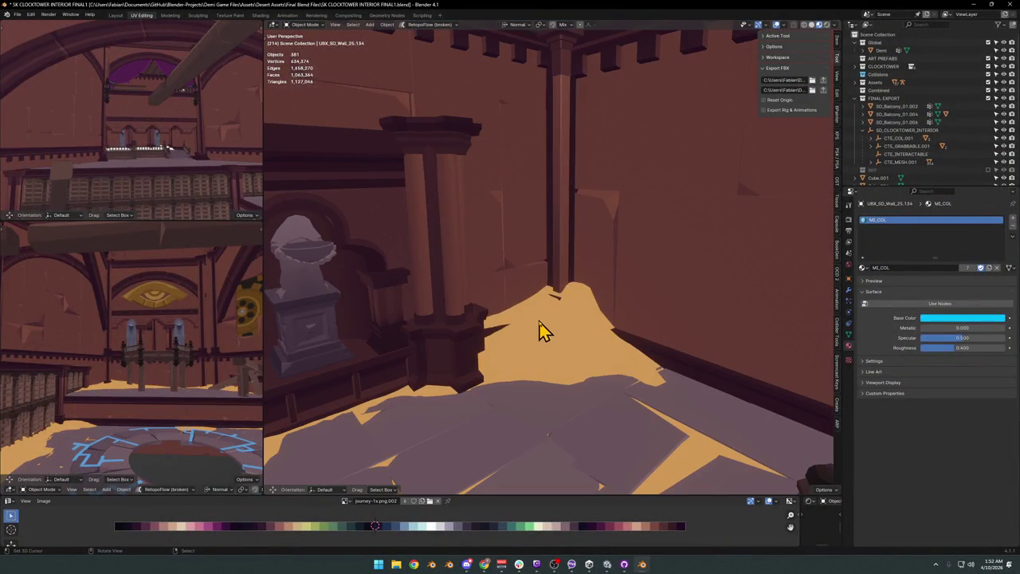
click(569, 307)
key(shift+grave)
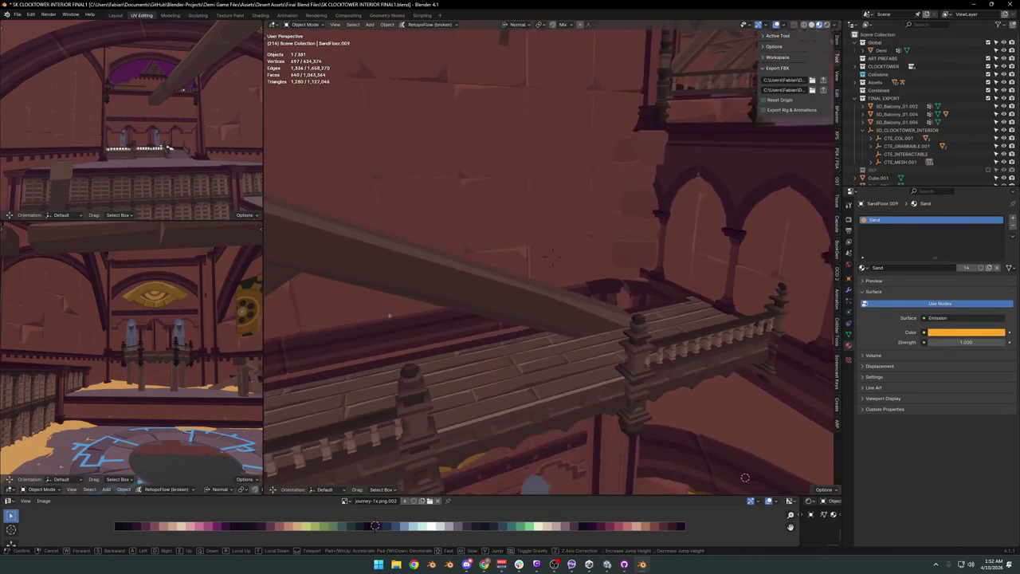
click(549, 260)
Select balcony SD_Balcony_01.007, try moving it, then orbit up to the gear ceiling.
click(582, 346)
key(g)
click(706, 351)
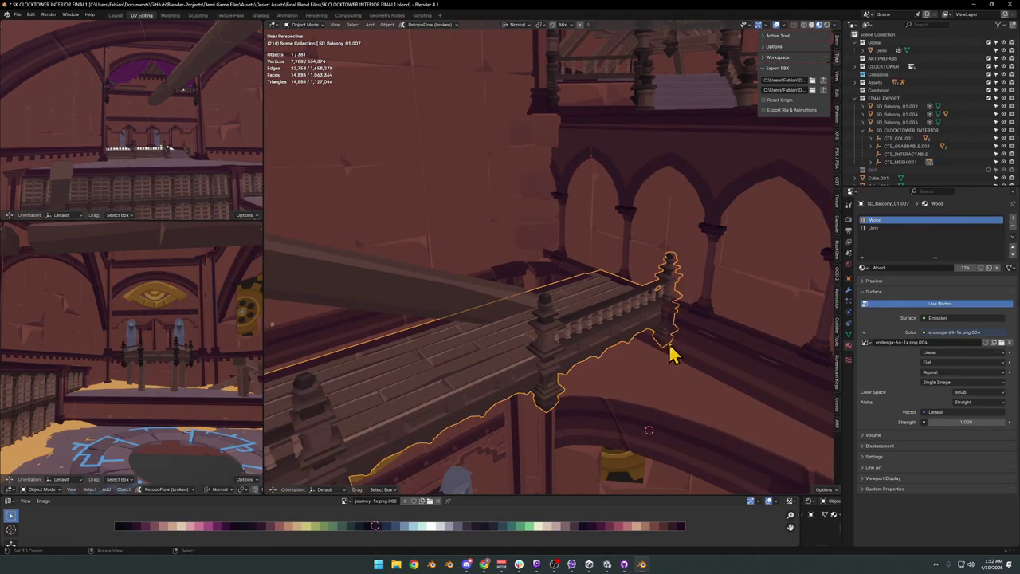
middle_drag(661, 341, 633, 267)
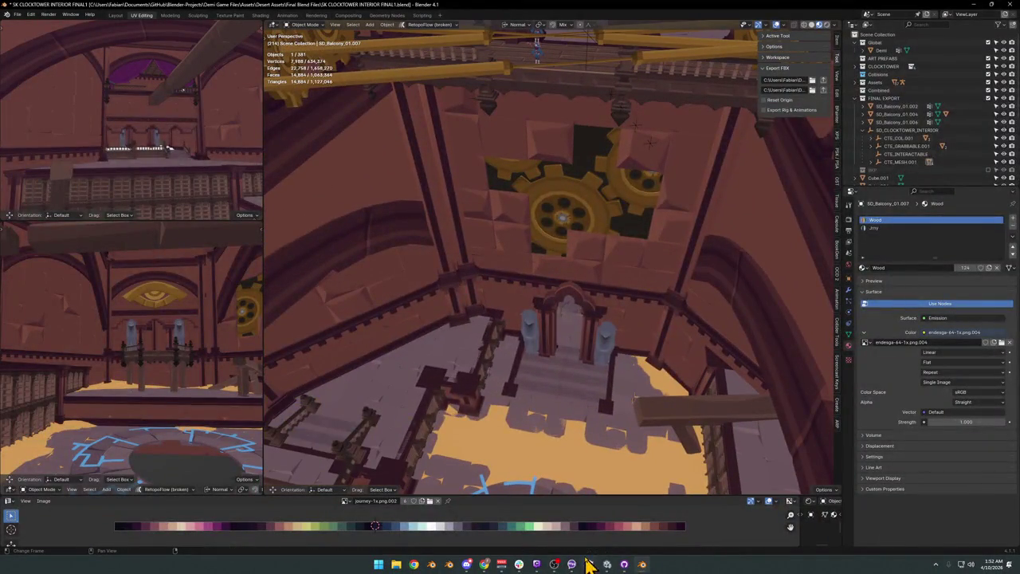
Fly through the clock tower in Unity, then minimize Unity and dismiss the Unity Hub.
click(590, 565)
click(608, 565)
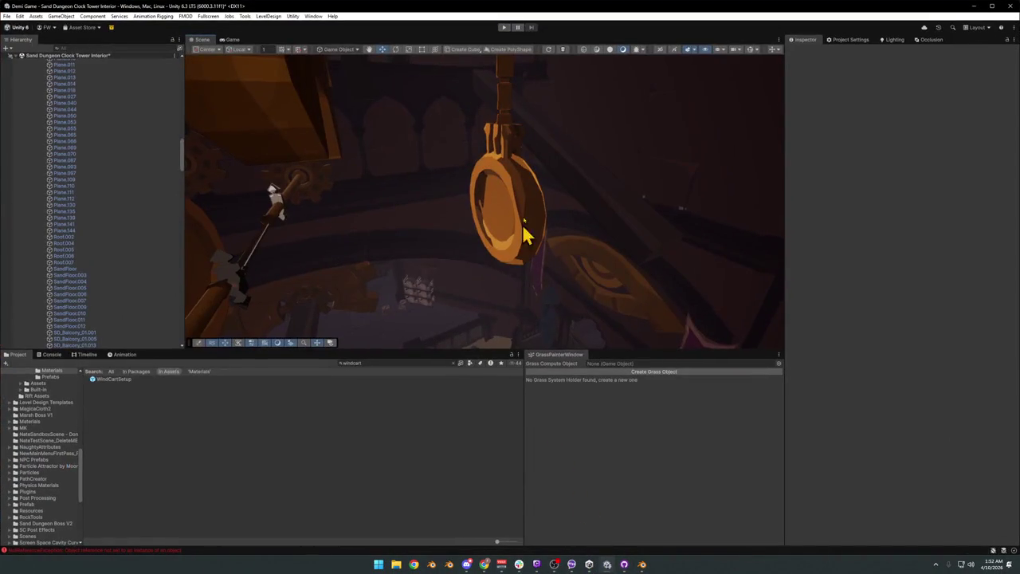
mouse_move(601, 231)
right_down()
mouse_move(487, 215)
mouse_move(544, 219)
mouse_move(561, 250)
mouse_move(694, 231)
mouse_move(627, 234)
mouse_move(638, 235)
right_up()
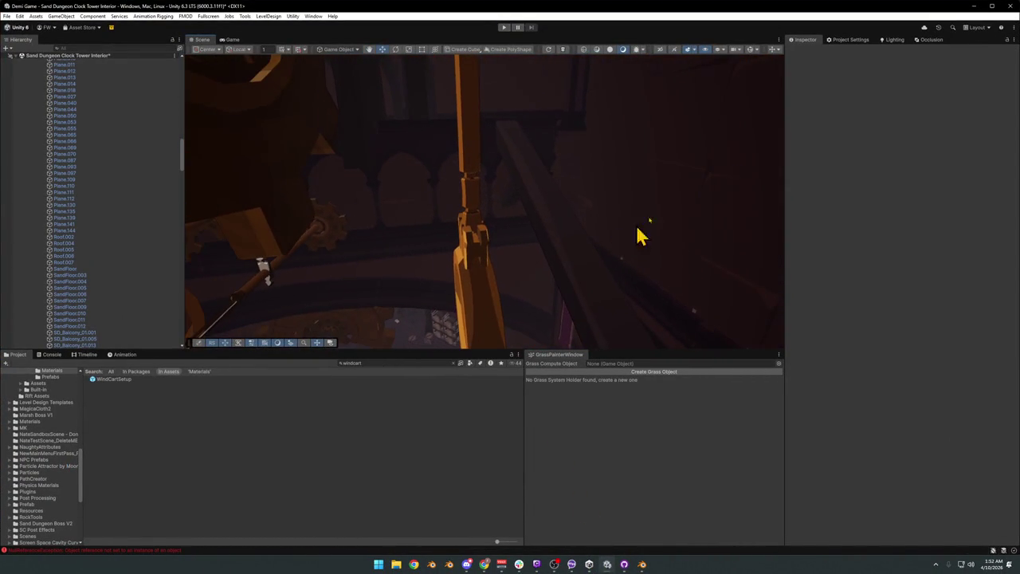
click(974, 6)
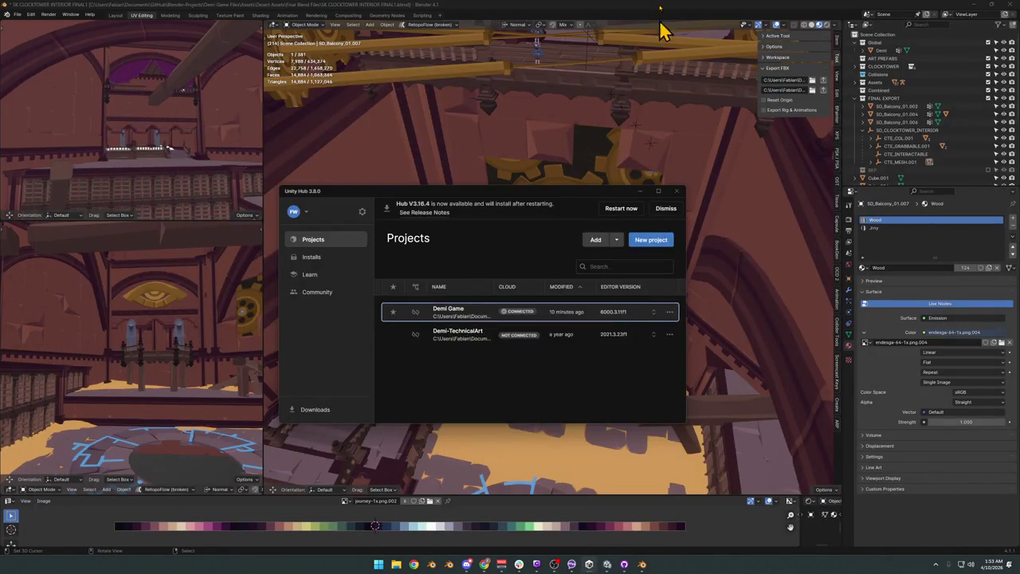
click(663, 32)
Walk through the interior and undo an accidental deletion of scene content.
key(shift+grave)
click(558, 193)
click(563, 200)
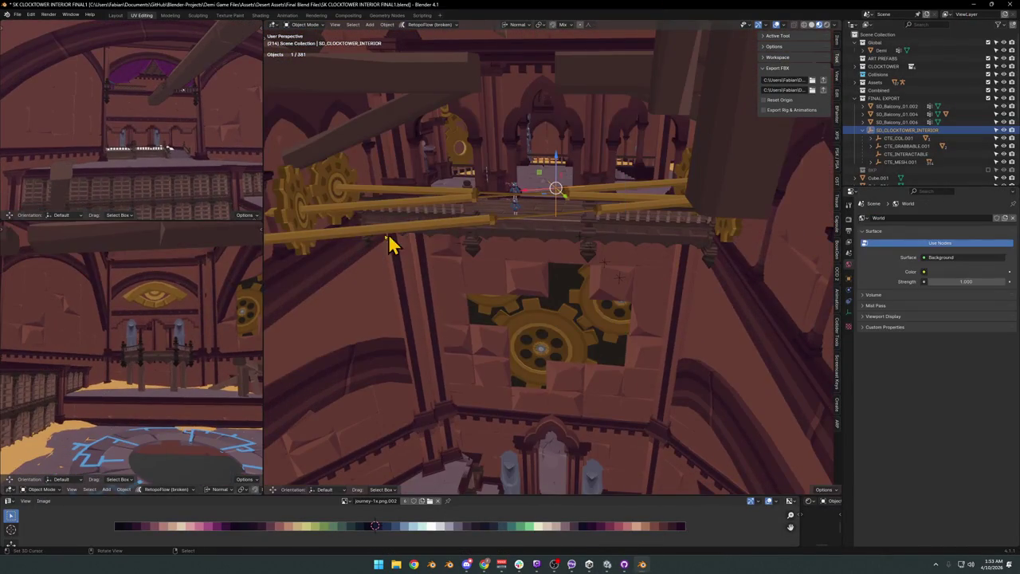
key(shift+grave)
click(596, 230)
key(Delete)
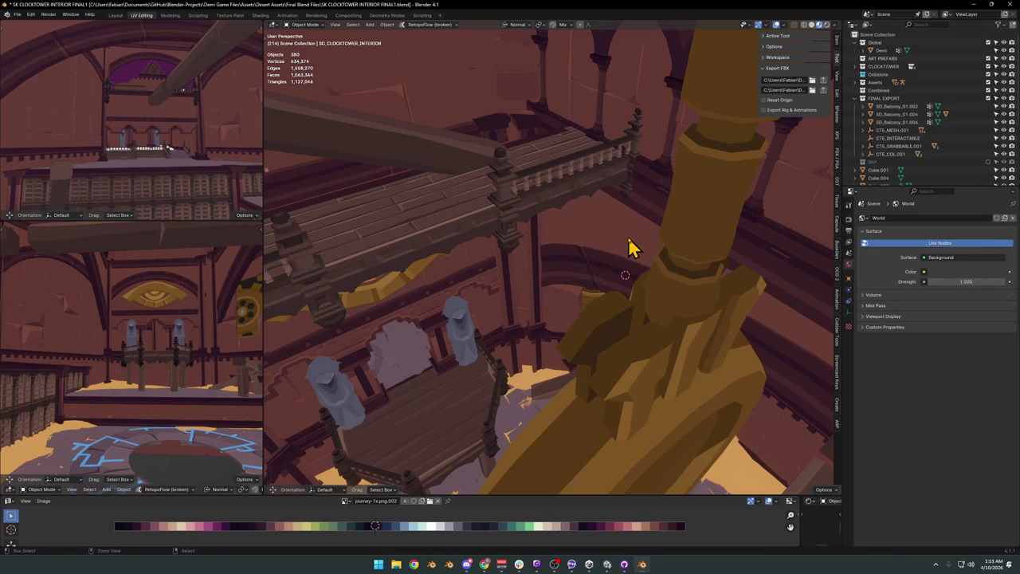
key(ctrl+z)
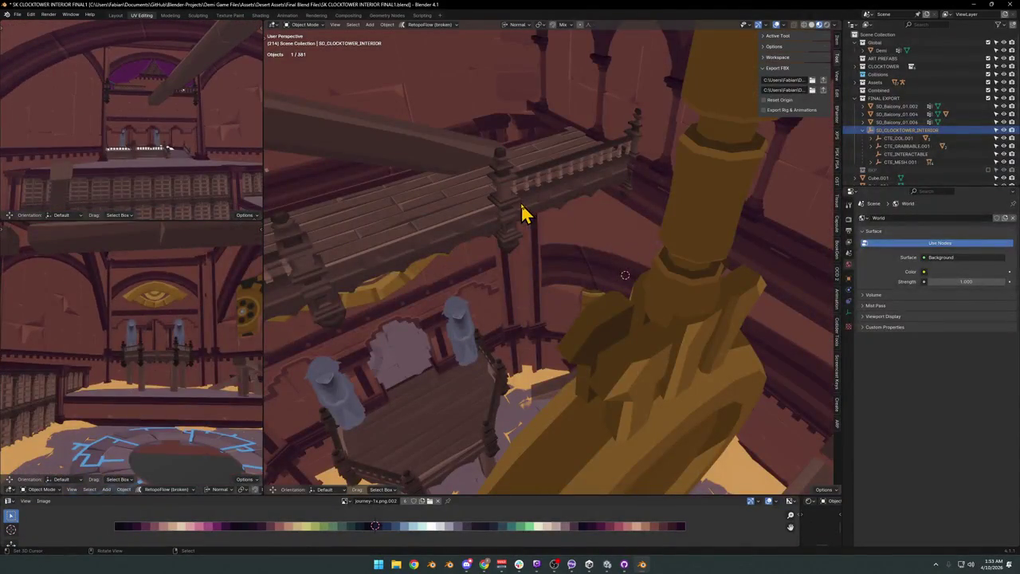
Select SD_Balcony_01.007 and compare it in Unity before returning to Blender.
click(522, 214)
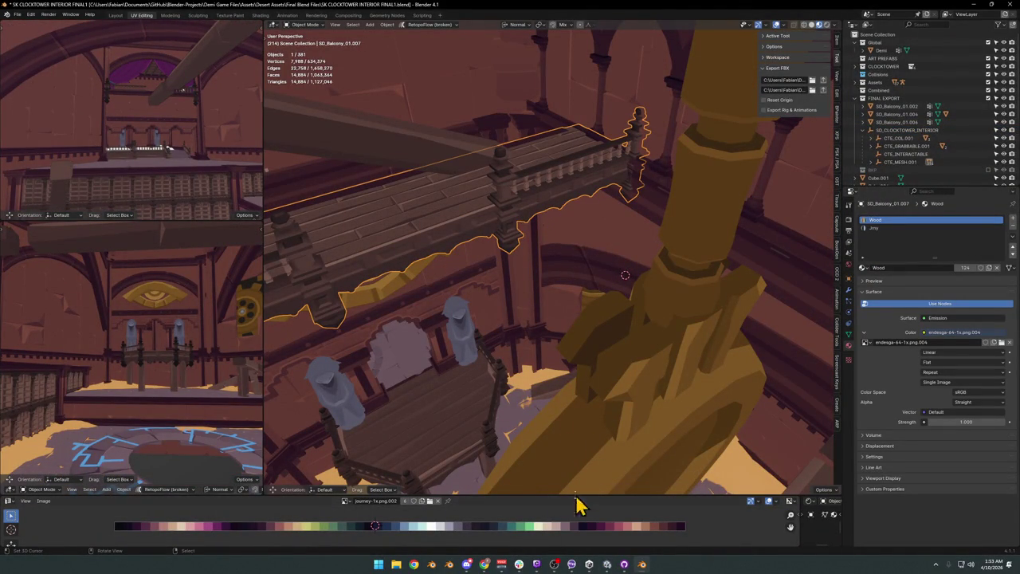
click(608, 564)
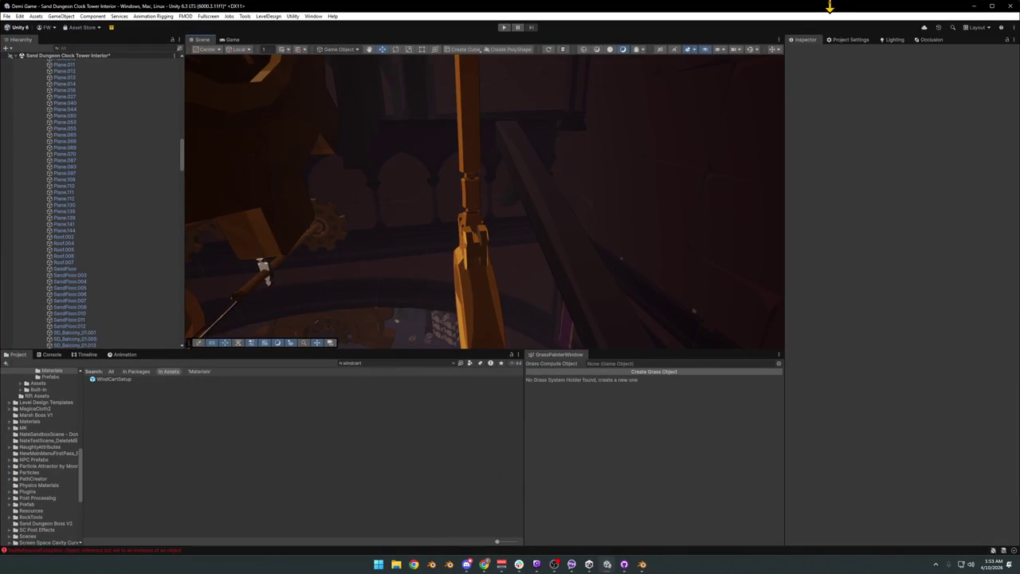
click(974, 7)
Delete the beam Cube_87_008 beside the walkway.
middle_drag(547, 177, 576, 203)
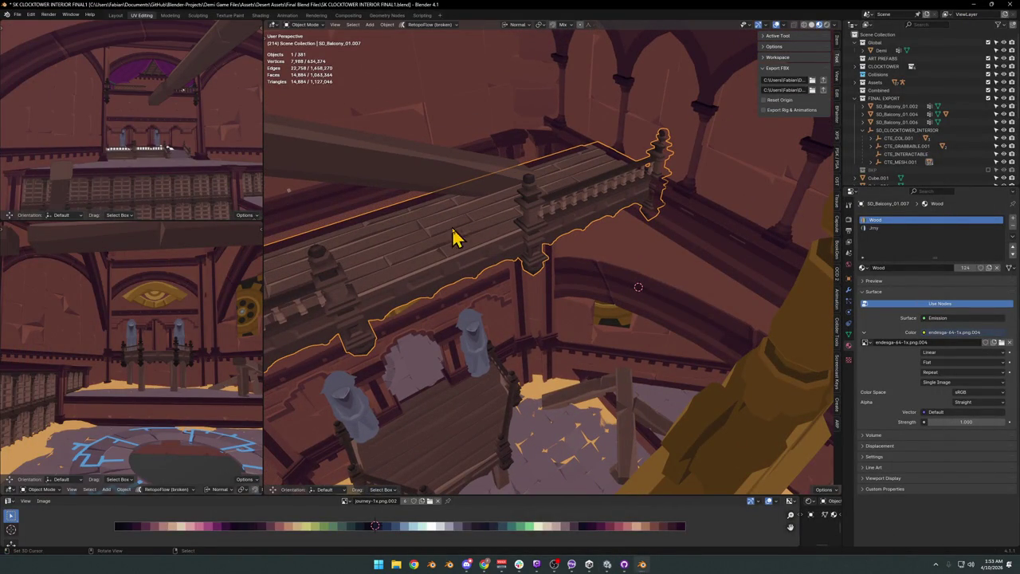
scroll(466, 227, up, 4)
mouse_move(569, 234)
middle_down()
mouse_move(513, 232)
mouse_move(474, 212)
mouse_move(515, 235)
mouse_move(534, 212)
mouse_move(586, 337)
middle_up()
scroll(510, 223, down, 3)
middle_drag(602, 259, 585, 237)
key(Delete)
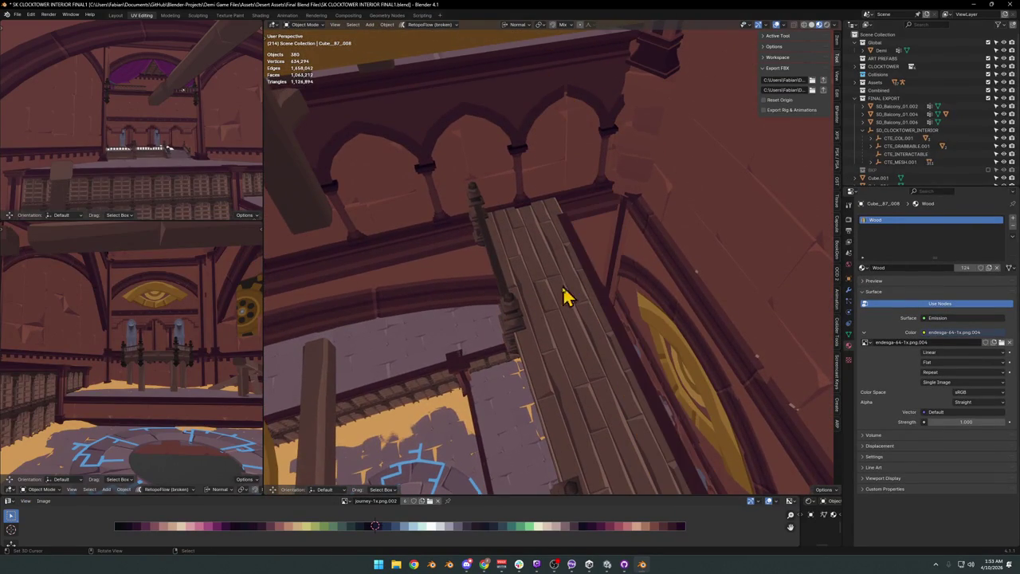
Put the SD_Balcony_01.007 walkway into Edit Mode with nothing selected.
scroll(547, 305, up, 2)
key(Tab)
mouse_move(548, 303)
middle_down()
mouse_move(569, 280)
mouse_move(567, 264)
mouse_move(544, 265)
mouse_move(660, 311)
mouse_move(611, 278)
mouse_move(638, 290)
middle_up()
click(660, 310)
Select one linked walkway plank strip and slide it along its normal.
key(l)
key(alt+a)
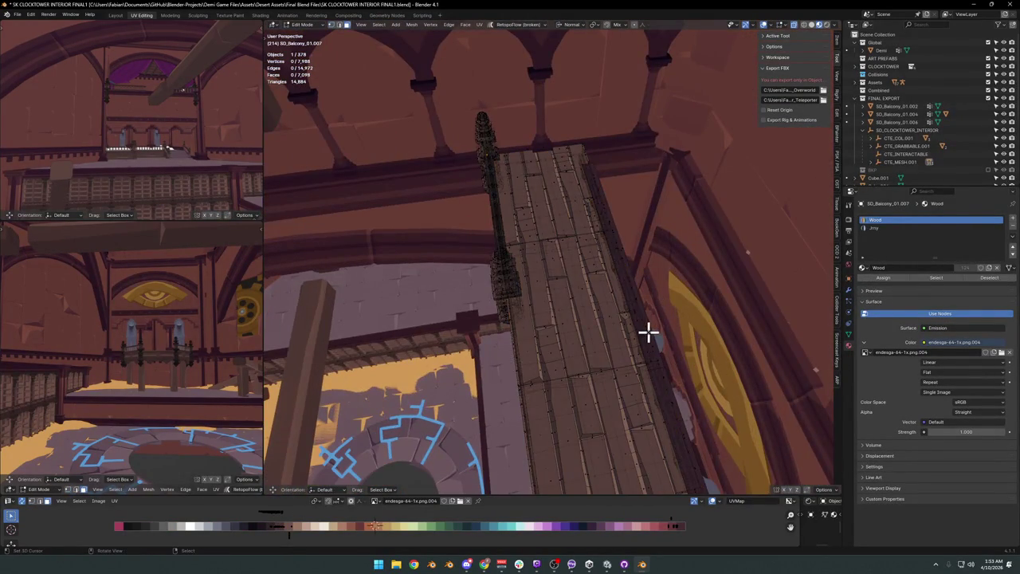
middle_drag(658, 345, 608, 298)
key(l)
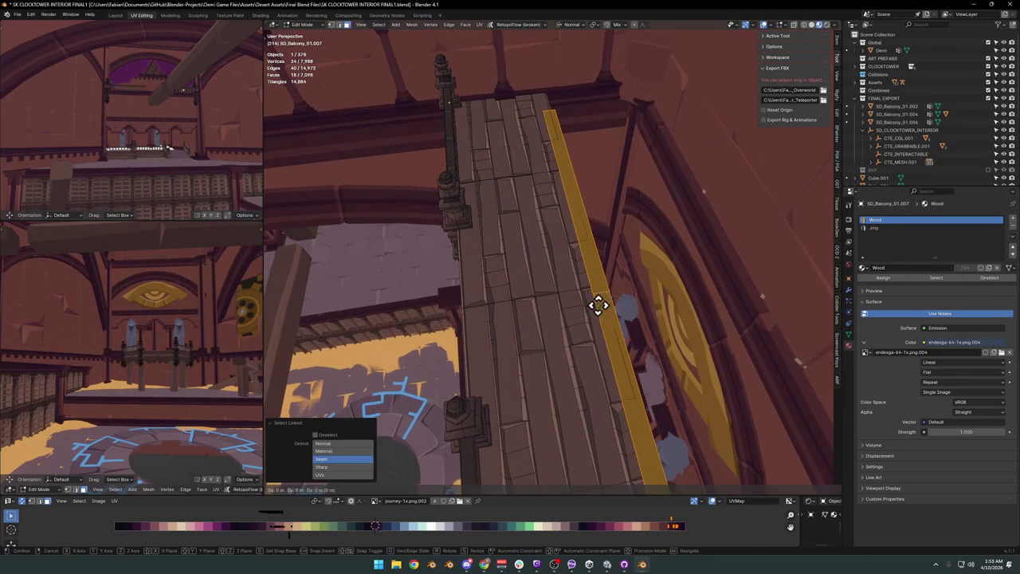
key(z)
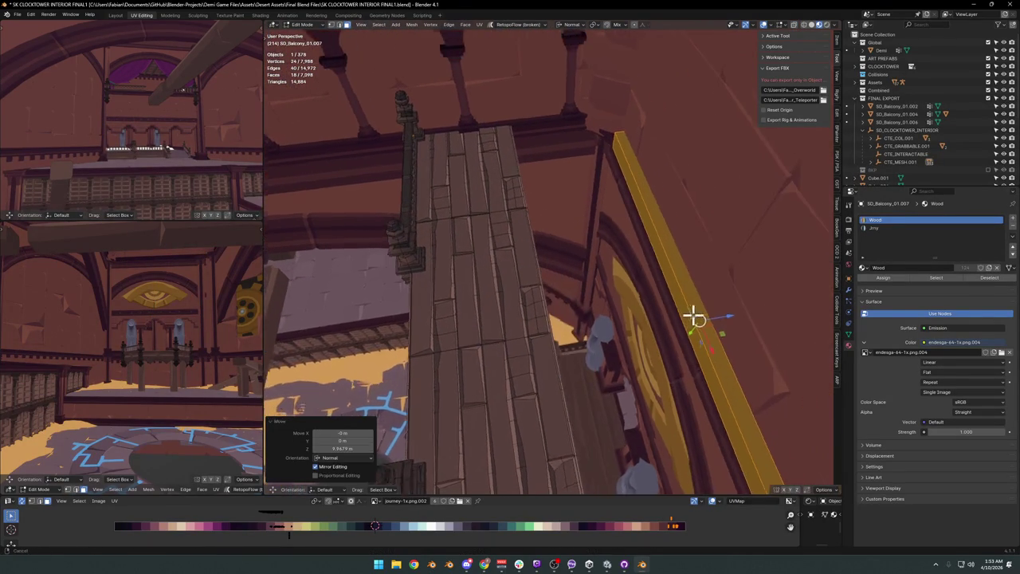
middle_drag(747, 298, 562, 250)
click(563, 250)
Cancel the plank scaling, select the whole walkway mesh and return to Object Mode.
key(s)
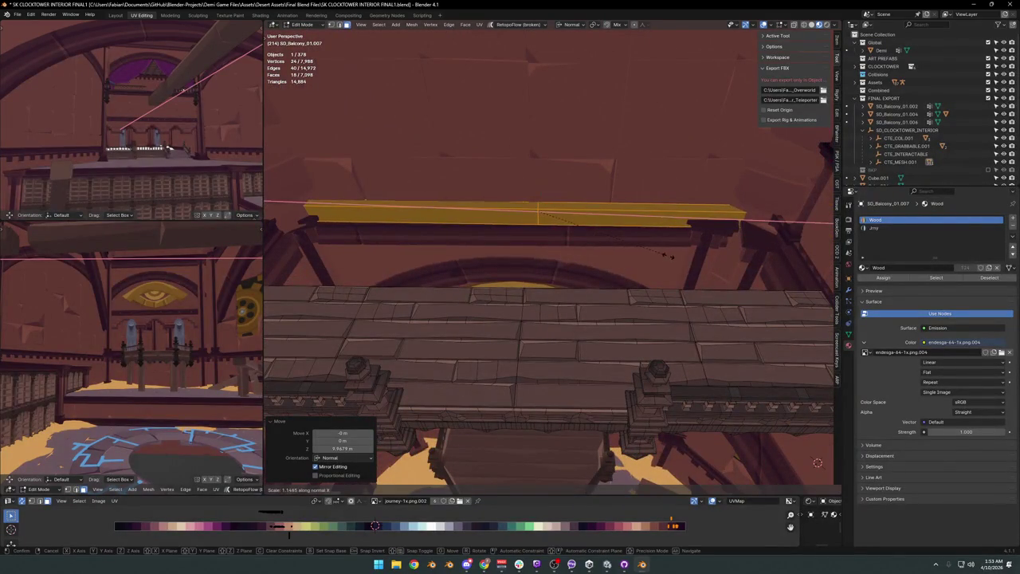
key(Escape)
key(alt+a)
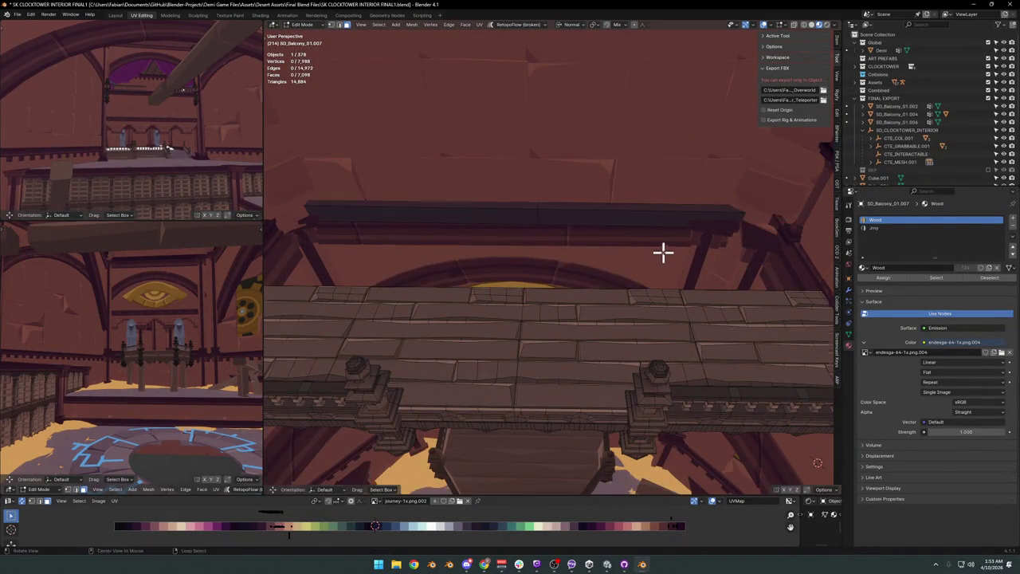
middle_drag(662, 250, 594, 256)
key(l)
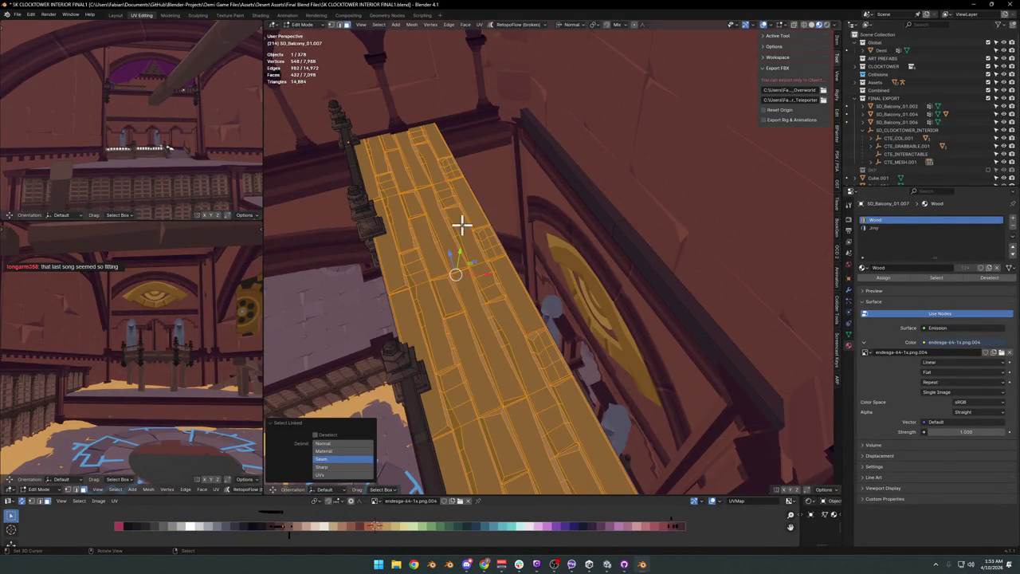
key(Tab)
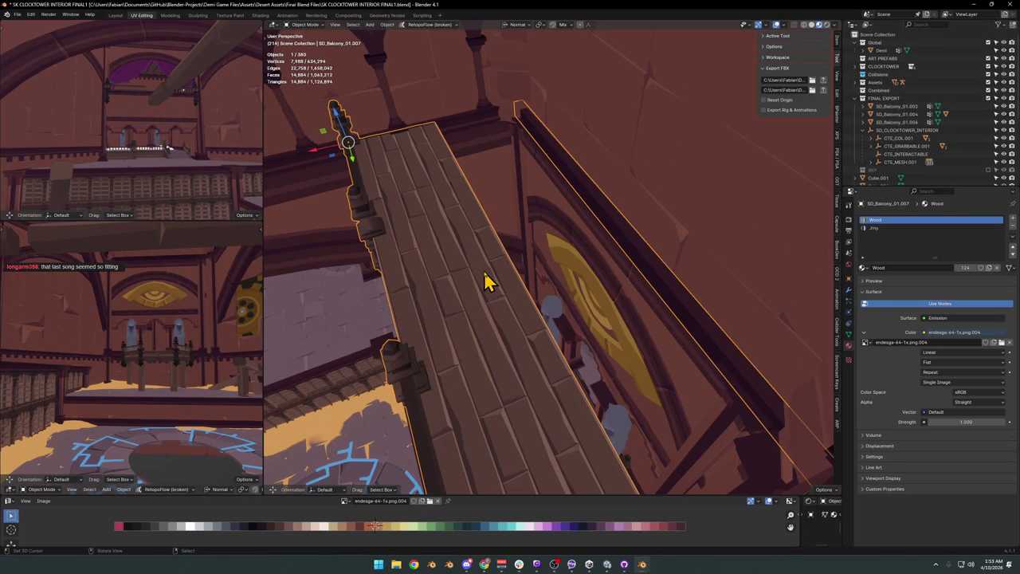
Delete the golden hanging pendulum.
mouse_move(431, 272)
middle_down()
mouse_move(483, 308)
mouse_move(654, 322)
mouse_move(526, 307)
mouse_move(597, 354)
mouse_move(535, 291)
mouse_move(530, 268)
mouse_move(530, 284)
middle_up()
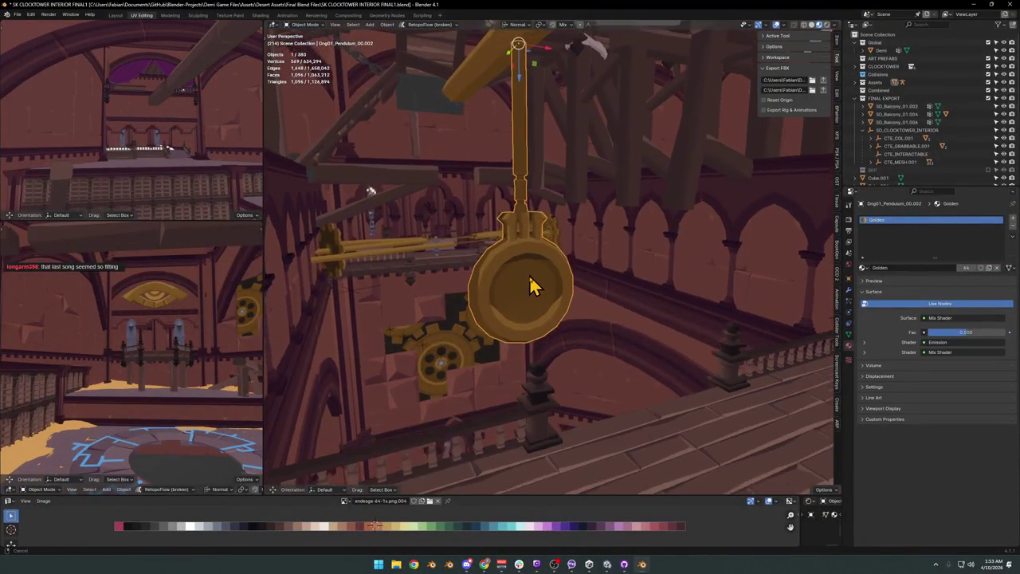
click(553, 294)
key(Delete)
Walk around the interior, then select the balcony walkway and enter Edit Mode.
key(shift+grave)
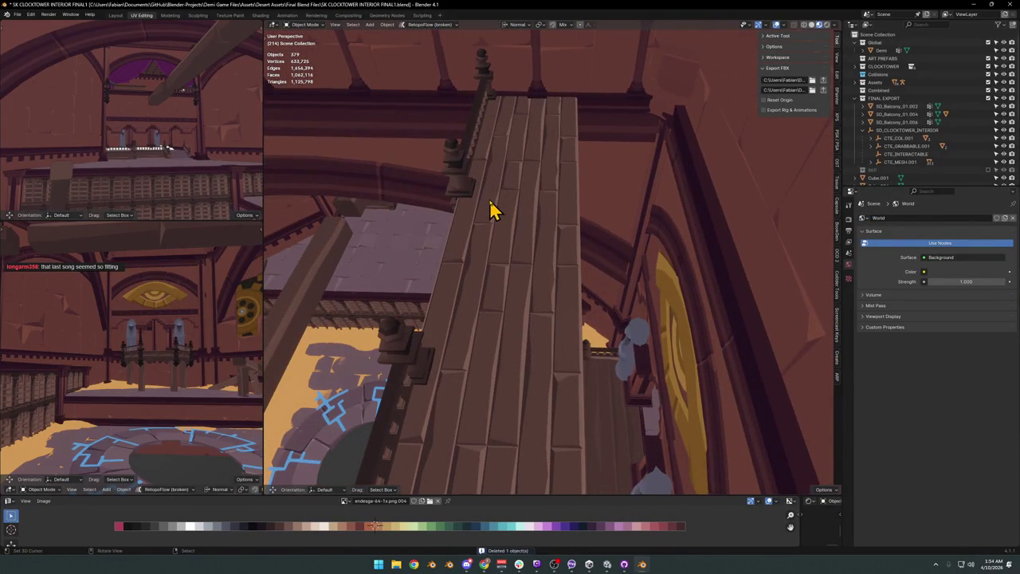
click(492, 209)
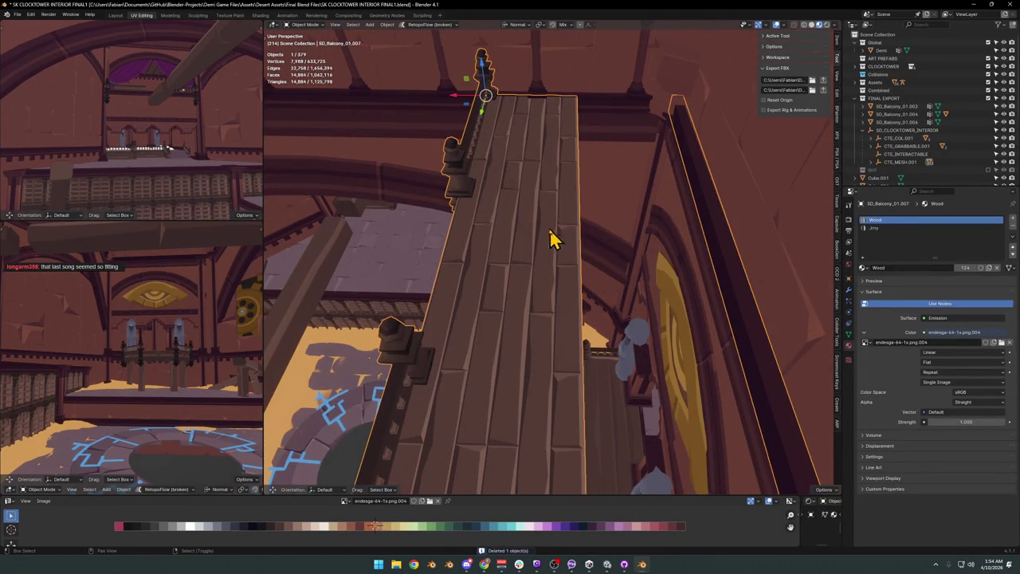
key(shift+grave)
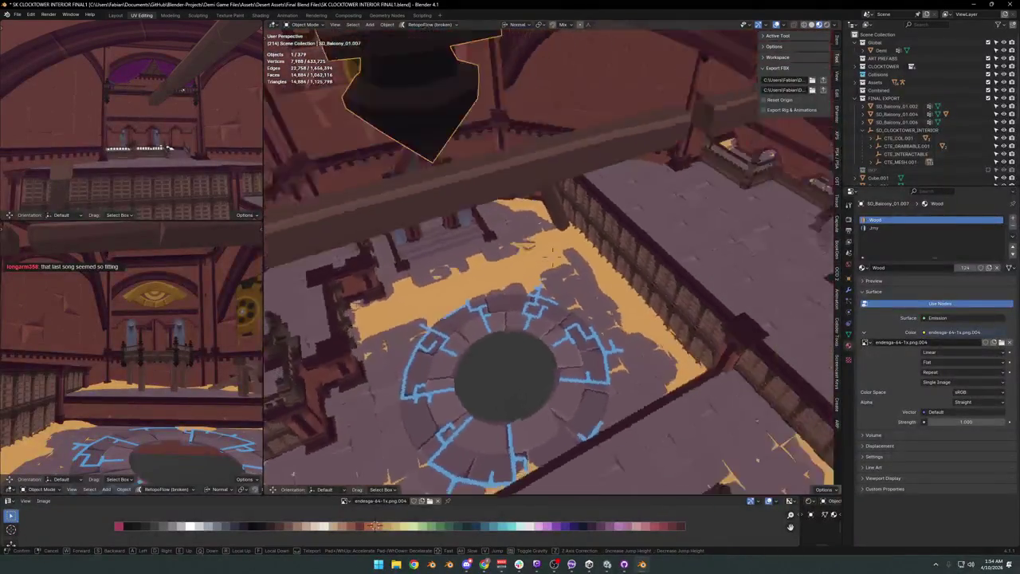
key(Escape)
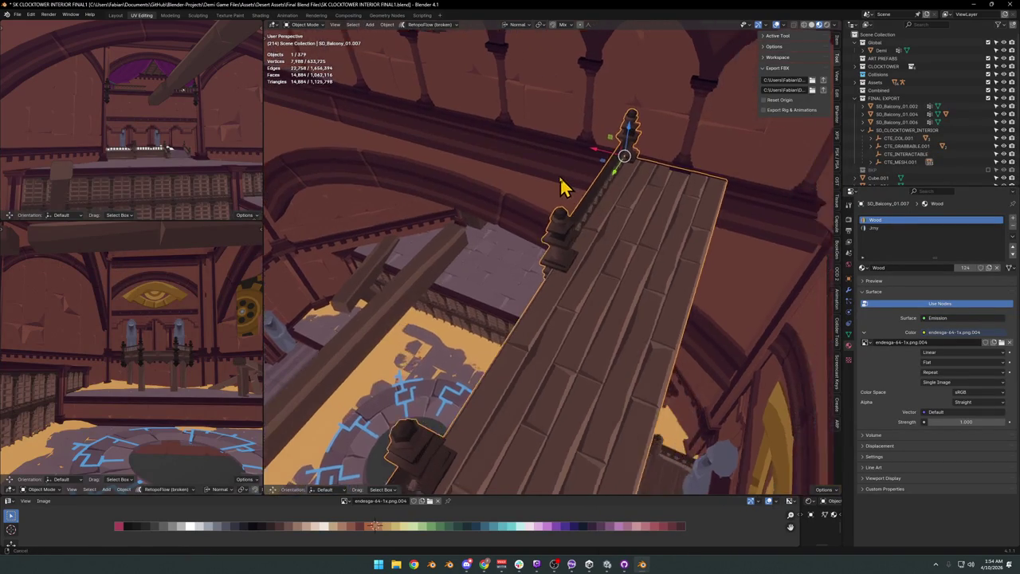
middle_drag(675, 148, 583, 228)
key(Tab)
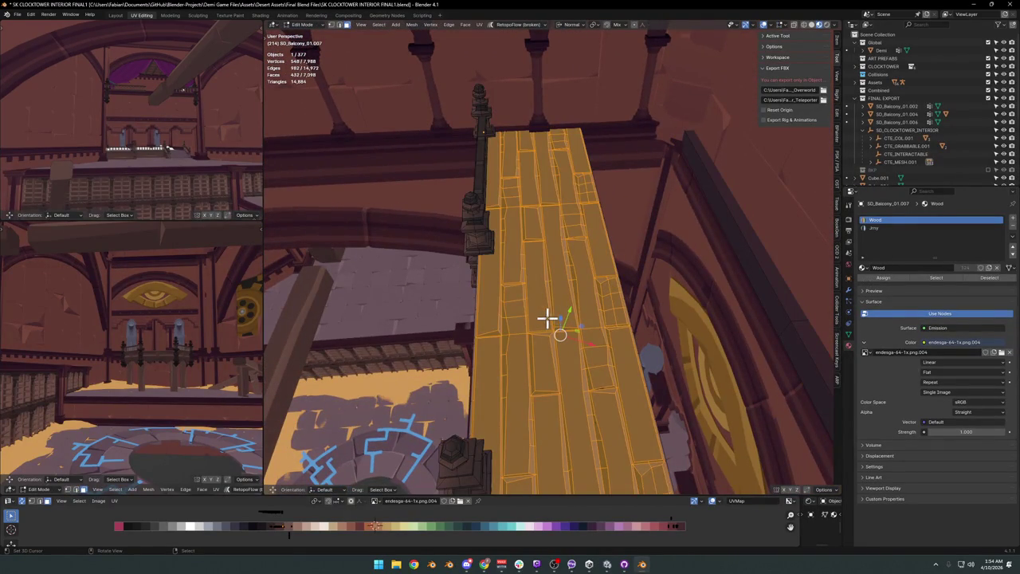
Duplicate the floor boards, constrained to X, placing them beside the original planks.
shift+middle_drag(580, 281, 580, 275)
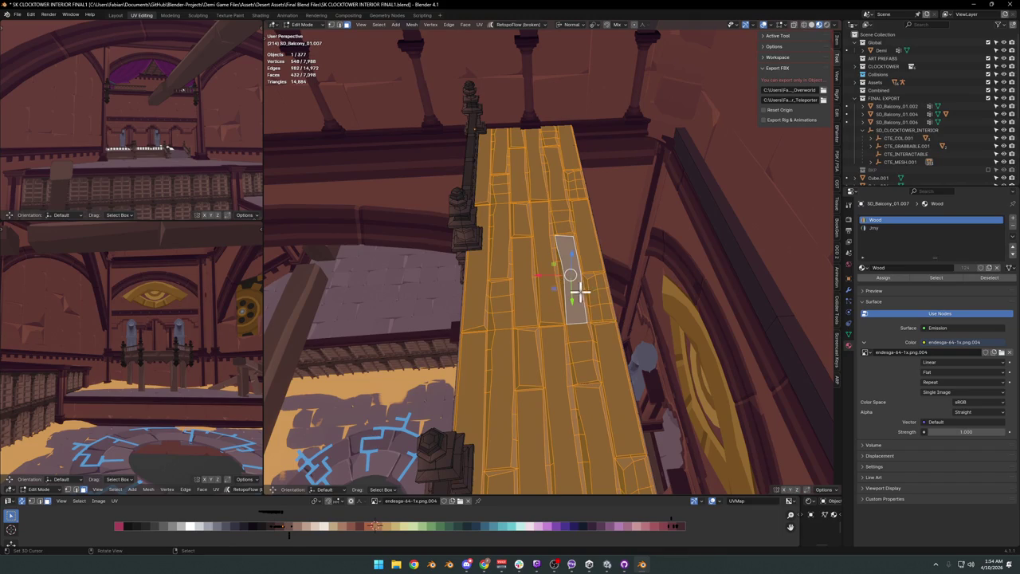
key(x)
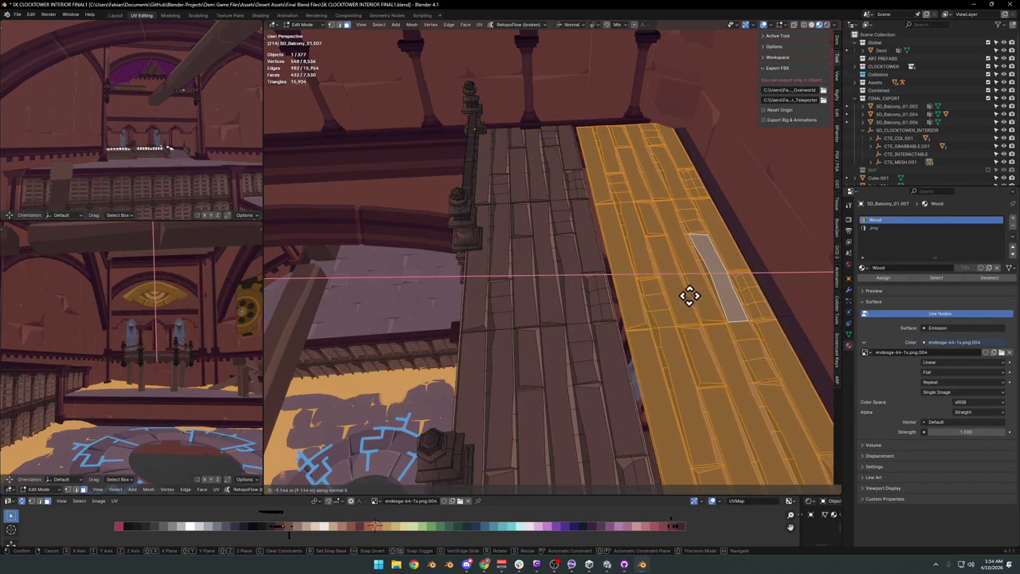
click(658, 300)
scroll(619, 291, up, 1)
scroll(553, 273, up, 2)
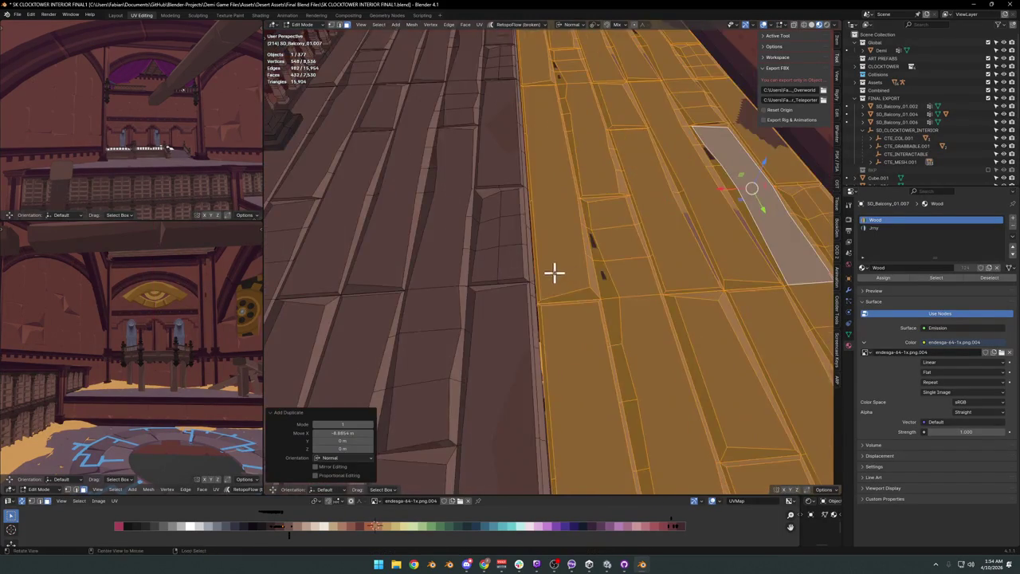
scroll(530, 292, up, 2)
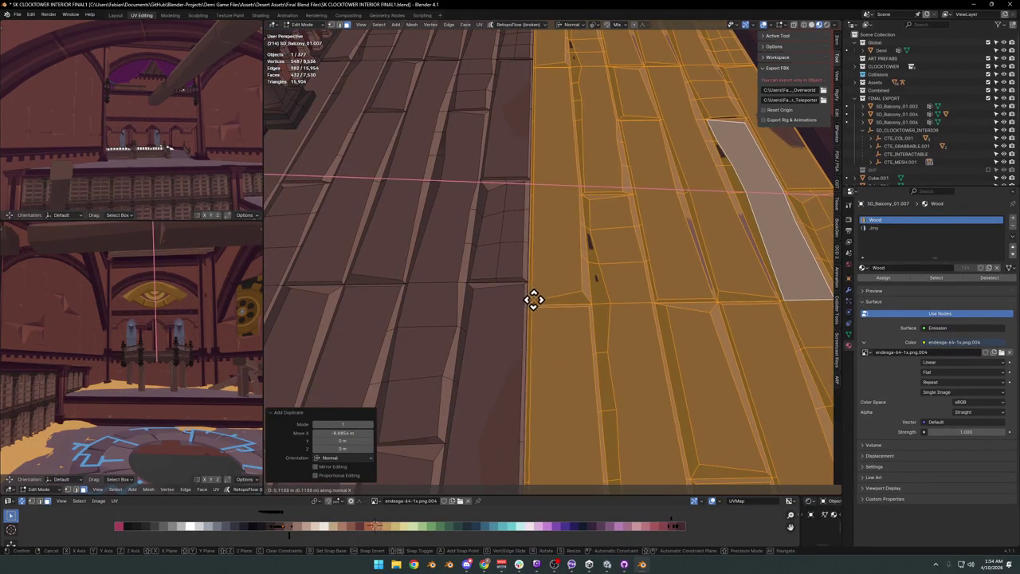
click(531, 295)
scroll(528, 268, down, 4)
Review the walkway in Object Mode and undo the extra duplicated boards.
key(Tab)
mouse_move(566, 301)
middle_down()
mouse_move(598, 303)
mouse_move(569, 273)
mouse_move(672, 286)
mouse_move(624, 265)
mouse_move(644, 277)
mouse_move(629, 265)
mouse_move(631, 294)
mouse_move(592, 292)
middle_up()
key(Tab)
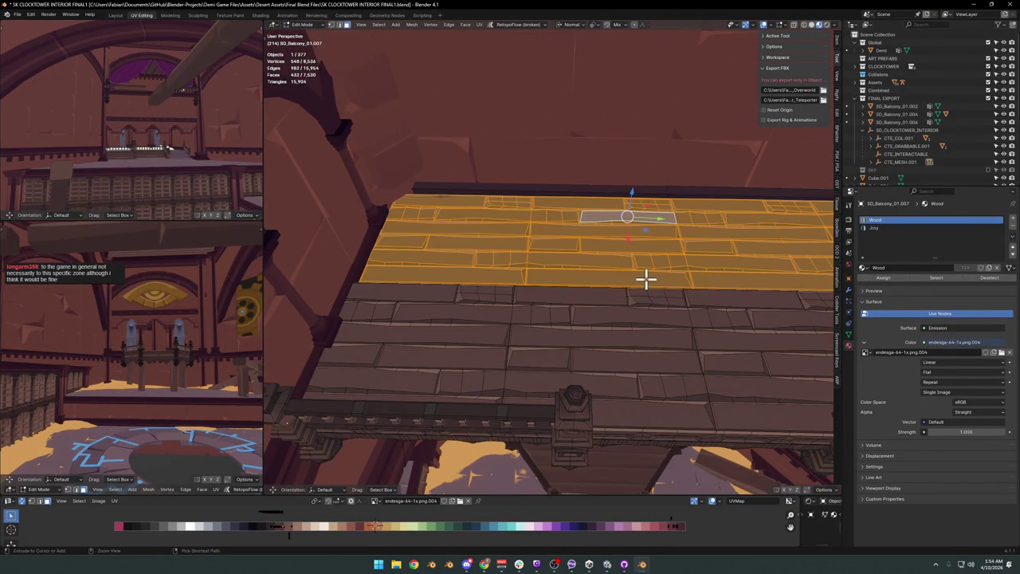
key(ctrl+z)
Duplicate the walkway faces again and move the copy, constrained to one axis.
mouse_move(651, 298)
middle_down()
mouse_move(660, 337)
mouse_move(592, 327)
middle_up()
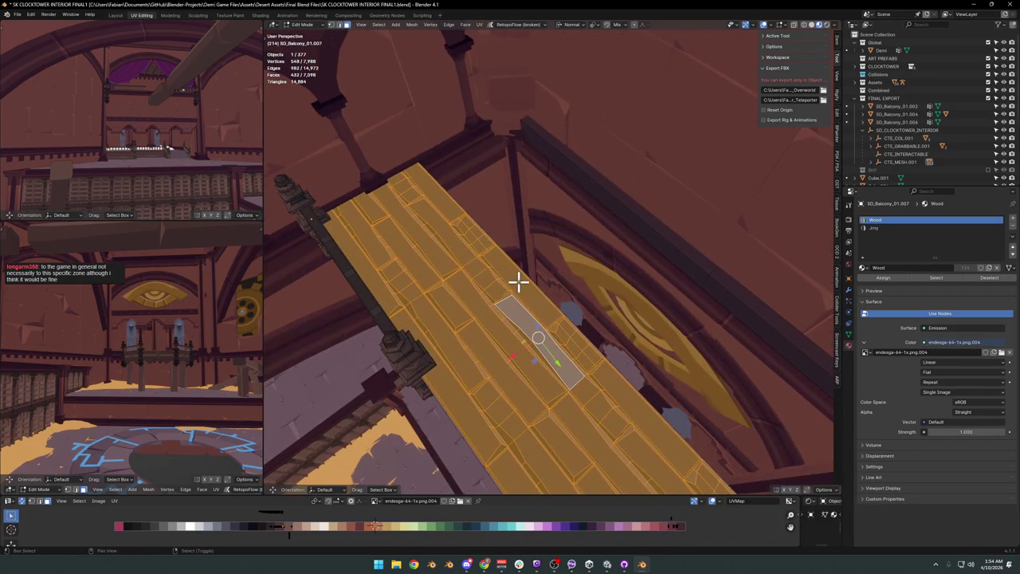
key(Escape)
key(z)
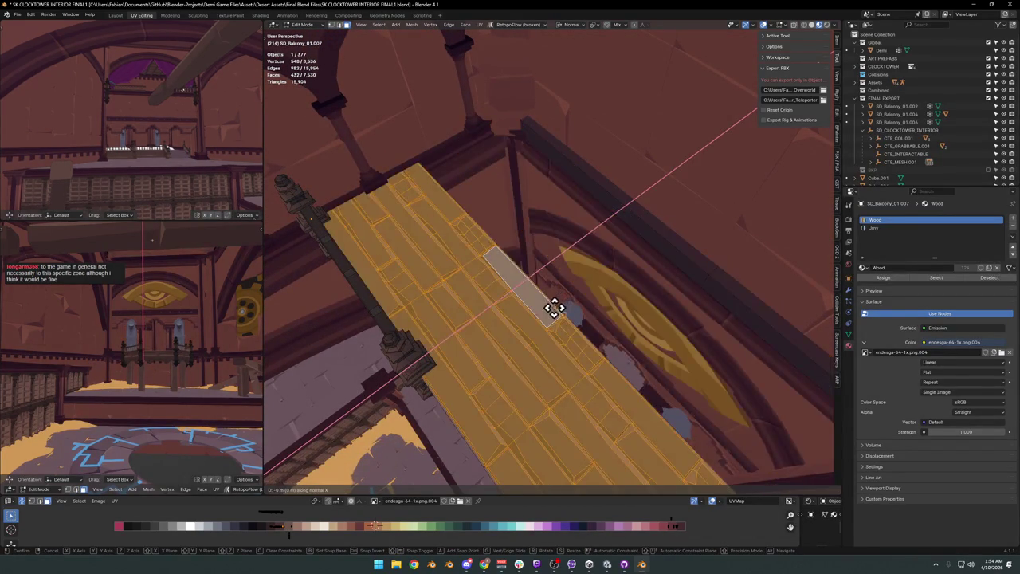
key(Escape)
key(g)
scroll(542, 295, up, 5)
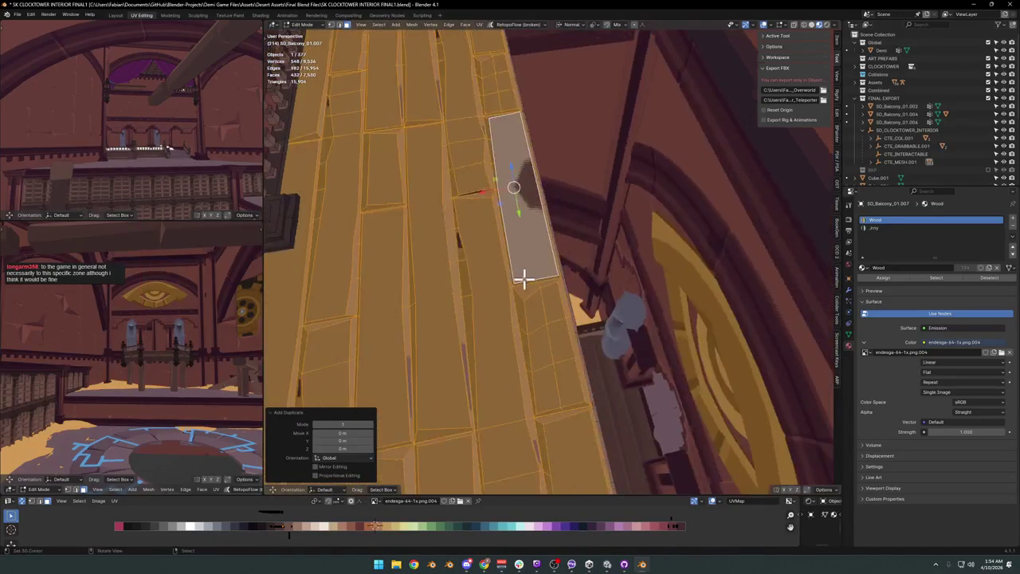
key(z)
click(569, 289)
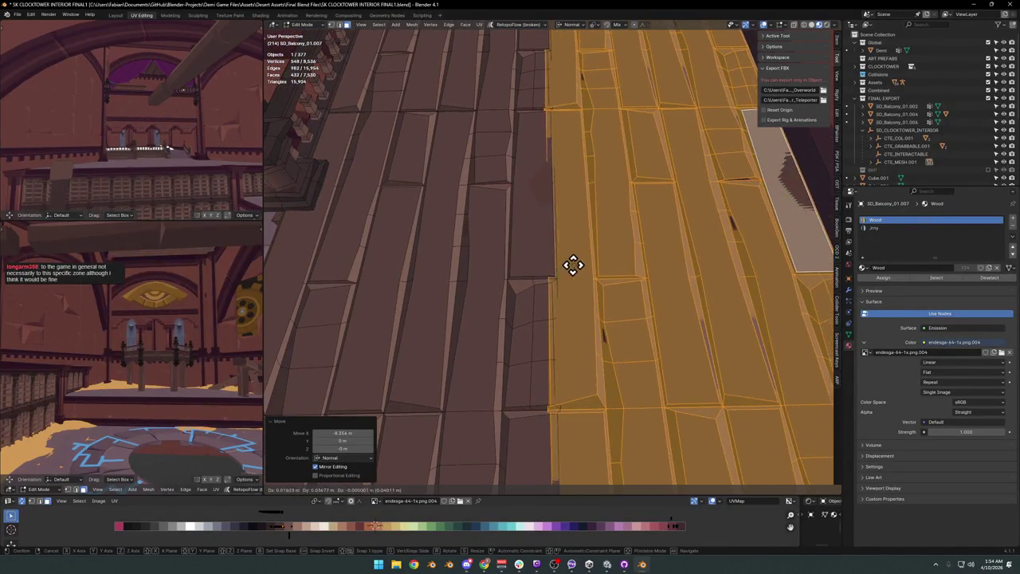
Offset the new boards along X by -0.339 m and return to Object Mode.
key(g)
key(x)
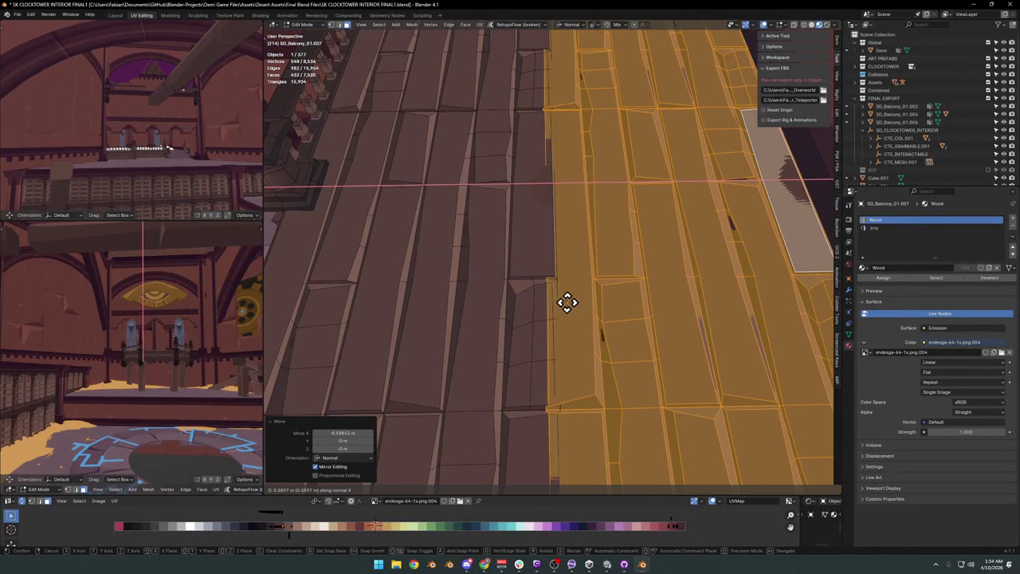
click(623, 304)
mouse_move(623, 304)
middle_down()
mouse_move(597, 285)
mouse_move(569, 292)
mouse_move(583, 260)
mouse_move(566, 260)
mouse_move(563, 268)
mouse_move(627, 257)
mouse_move(576, 234)
mouse_move(658, 244)
mouse_move(533, 264)
mouse_move(660, 287)
mouse_move(648, 273)
middle_up()
key(Tab)
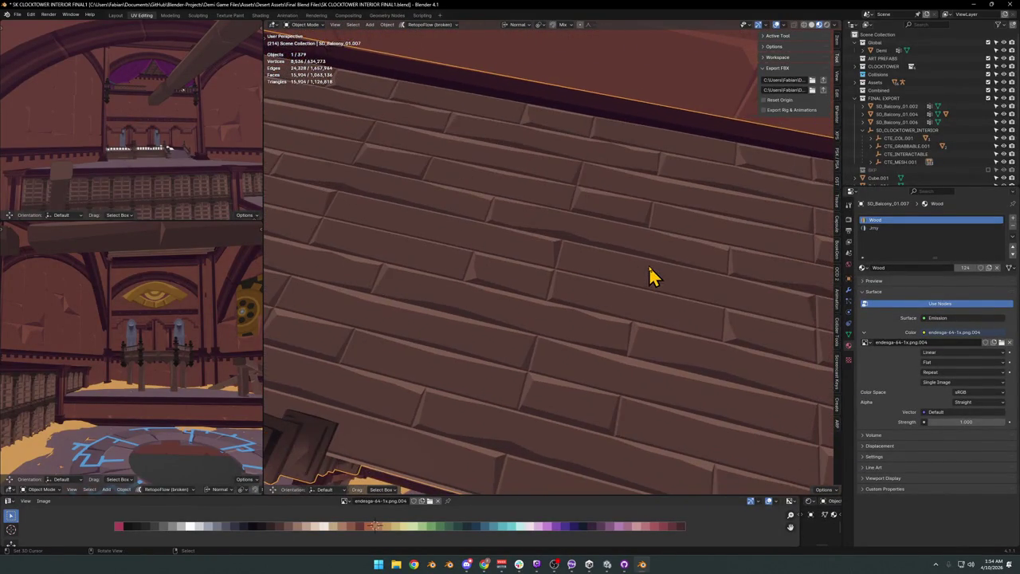
Edge-slide the first plank seam, then check the floor in Object Mode.
key(Tab)
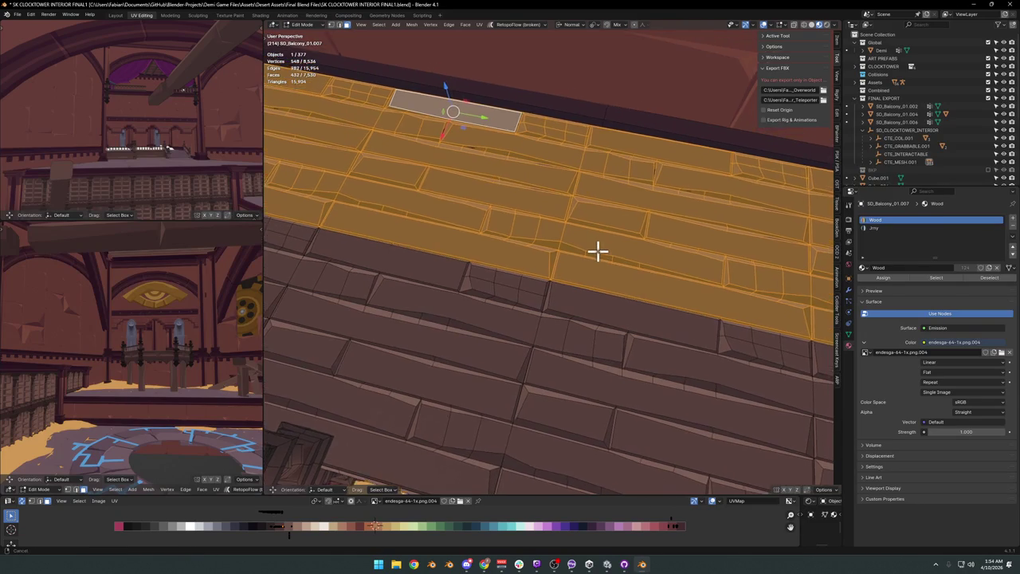
shift+middle_drag(601, 243, 595, 292)
scroll(612, 276, up, 2)
key(alt+a)
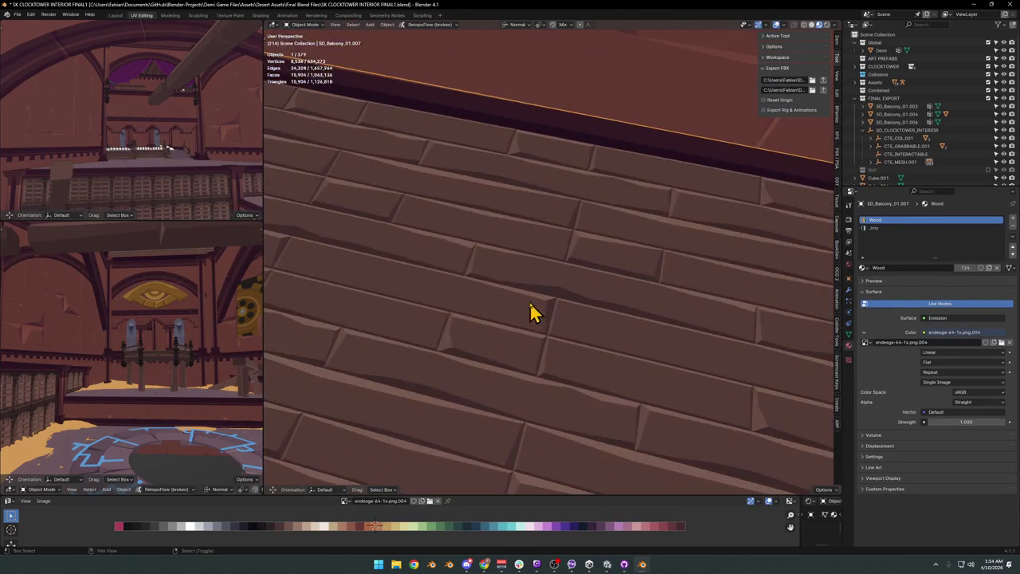
key(a)
click(576, 295)
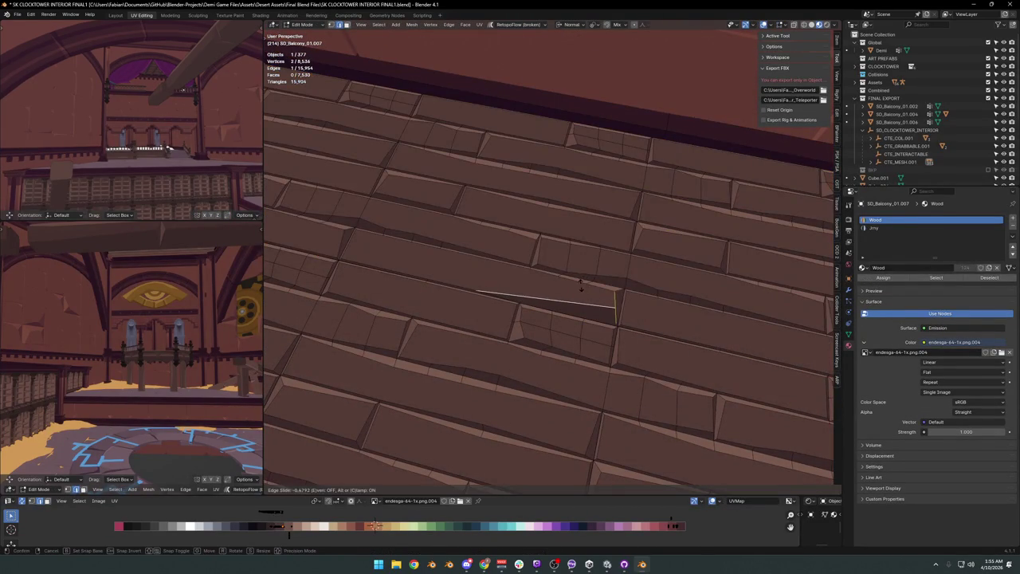
click(581, 287)
key(Tab)
scroll(581, 262, down, 4)
mouse_move(560, 263)
middle_down()
mouse_move(558, 227)
mouse_move(569, 244)
middle_up()
Slide a second plank edge by a factor of -0.204, then view the railing in Object Mode.
key(Tab)
scroll(569, 308, up, 2)
scroll(569, 307, up, 2)
click(573, 358)
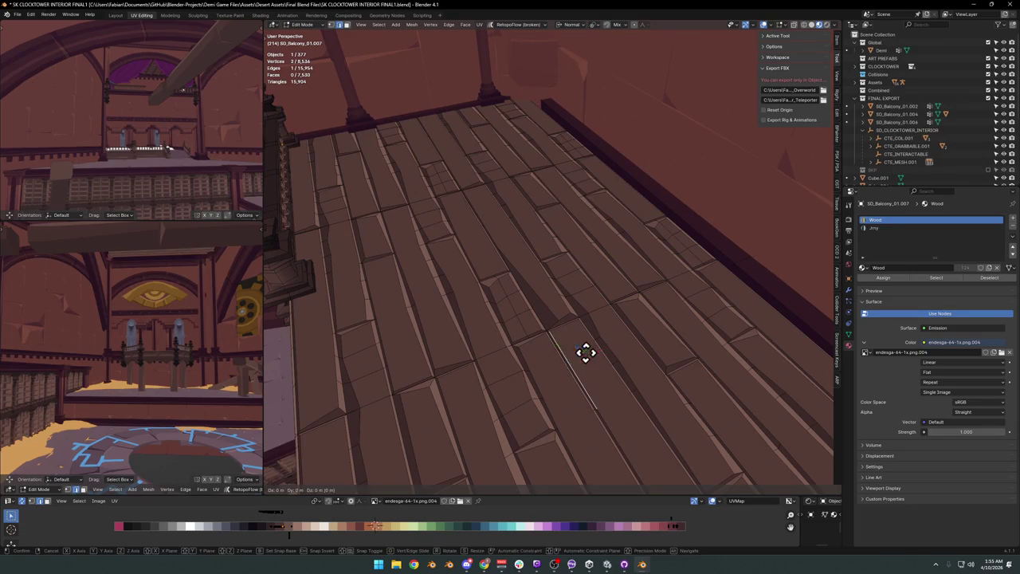
click(589, 348)
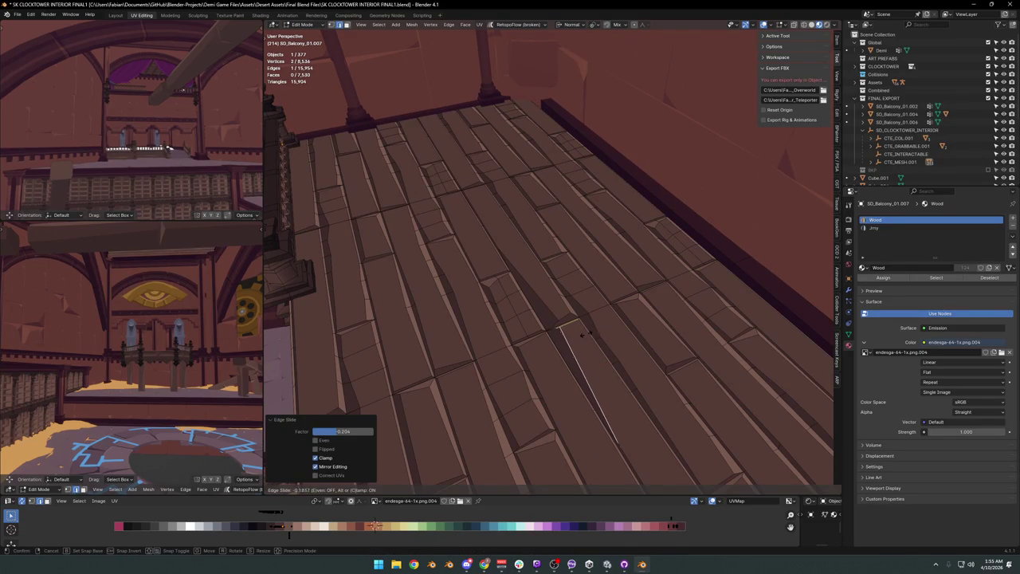
key(Tab)
scroll(590, 333, down, 3)
middle_drag(604, 335, 597, 286)
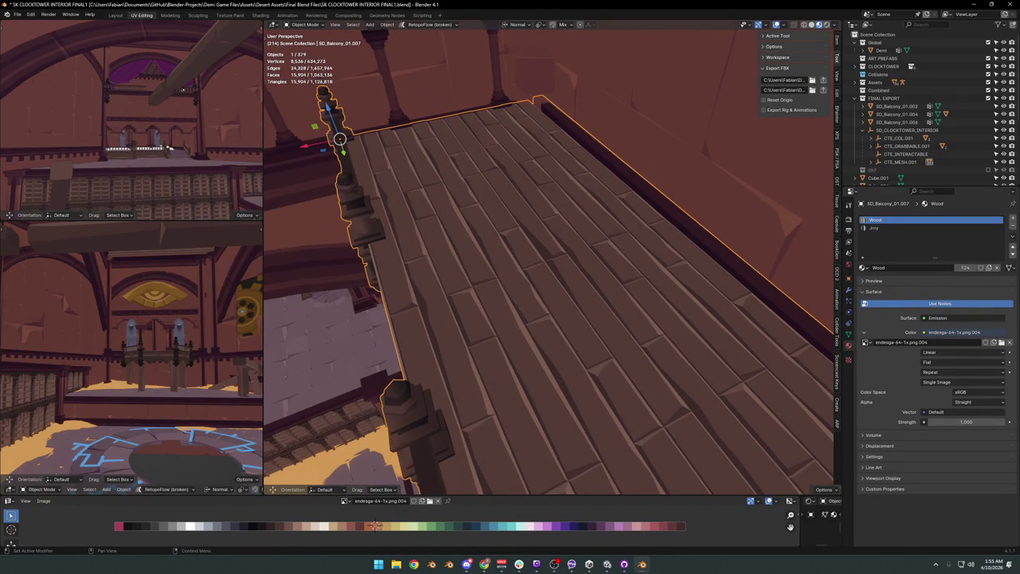
mouse_move(535, 216)
shift+middle_down()
mouse_move(519, 251)
mouse_move(522, 232)
mouse_move(549, 228)
mouse_move(542, 238)
shift+middle_up()
click(539, 271)
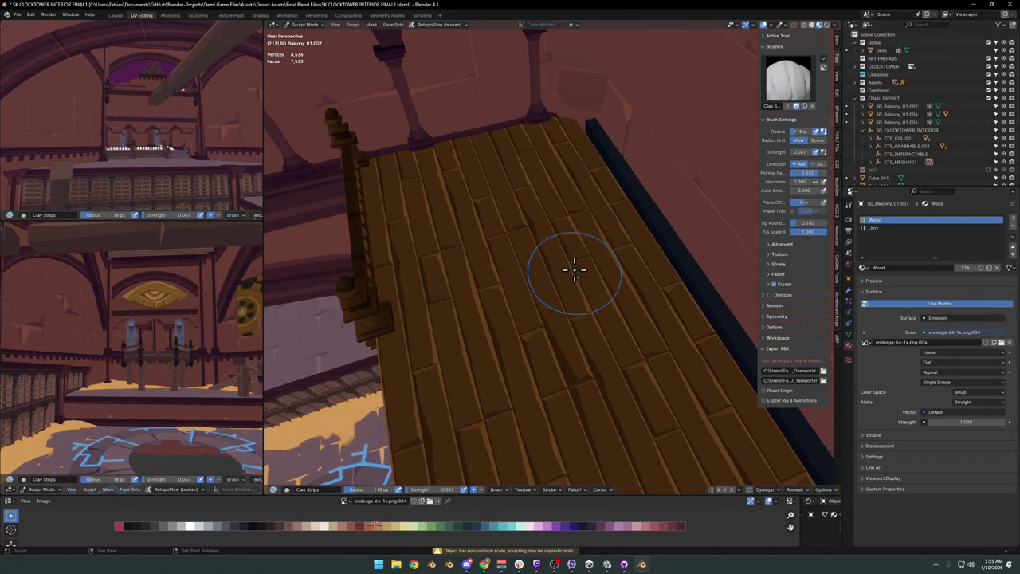
mouse_move(553, 284)
middle_down()
mouse_move(544, 277)
mouse_move(558, 257)
mouse_move(542, 216)
mouse_move(621, 269)
mouse_move(504, 301)
middle_up()
mouse_move(571, 282)
middle_down()
mouse_move(506, 262)
mouse_move(515, 273)
mouse_move(589, 253)
middle_up()
mouse_move(618, 208)
middle_down()
mouse_move(588, 255)
mouse_move(513, 239)
mouse_move(542, 266)
middle_up()
key(ctrl+Tab)
click(476, 281)
mouse_move(476, 281)
middle_down()
mouse_move(542, 285)
mouse_move(574, 312)
mouse_move(578, 296)
mouse_move(540, 333)
middle_up()
mouse_move(522, 247)
middle_down()
mouse_move(611, 275)
mouse_move(585, 223)
mouse_move(594, 228)
mouse_move(574, 228)
mouse_move(630, 237)
mouse_move(542, 266)
mouse_move(582, 273)
mouse_move(580, 282)
middle_up()
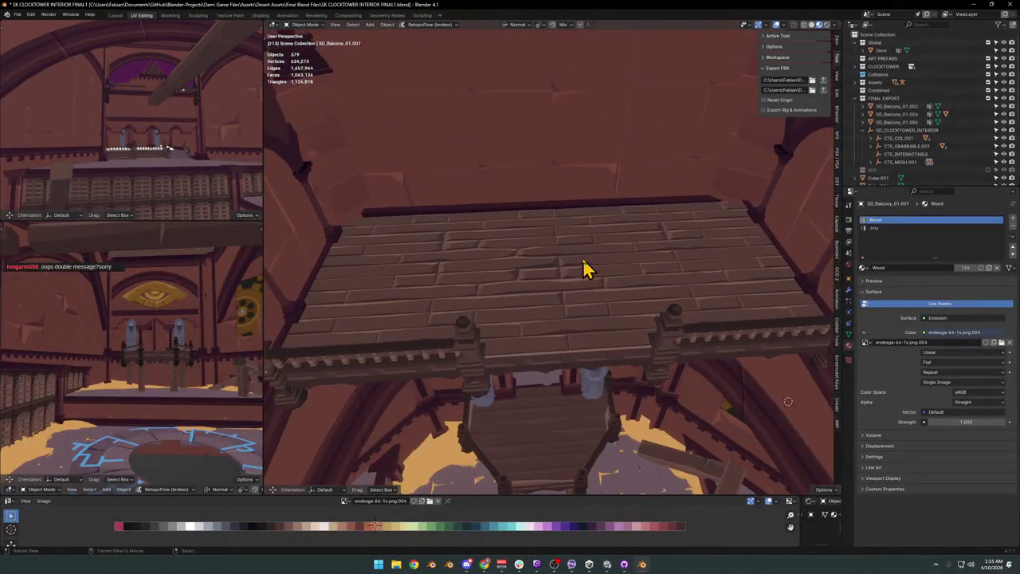
Orbit to an overhead view of the balcony planks.
scroll(599, 275, up, 3)
scroll(581, 269, up, 2)
key(Tab)
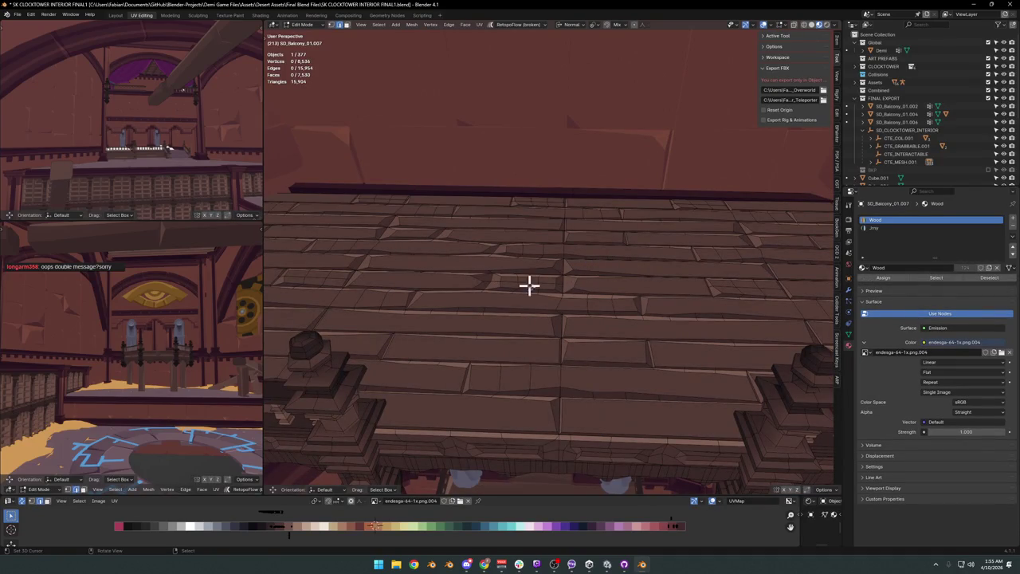
key(Tab)
mouse_move(579, 307)
middle_down()
mouse_move(523, 330)
mouse_move(514, 319)
mouse_move(546, 337)
mouse_move(596, 319)
mouse_move(568, 317)
mouse_move(626, 342)
mouse_move(584, 358)
mouse_move(606, 396)
middle_up()
scroll(570, 317, up, 2)
Select all linked planks and scale their UVs on the endesga palette texture.
key(Tab)
click(597, 382)
key(ctrl+l)
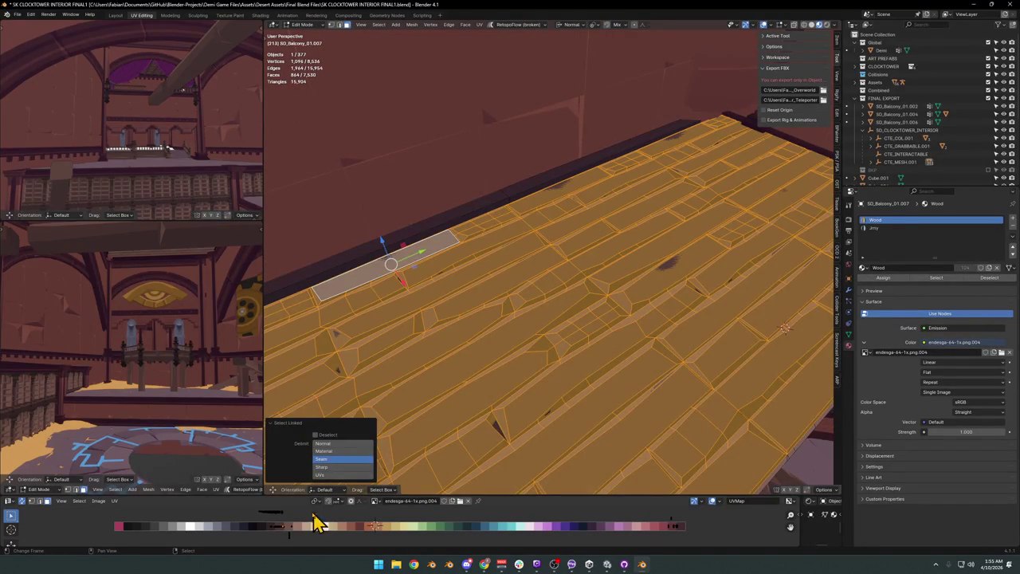
click(333, 526)
scroll(339, 530, down, 2)
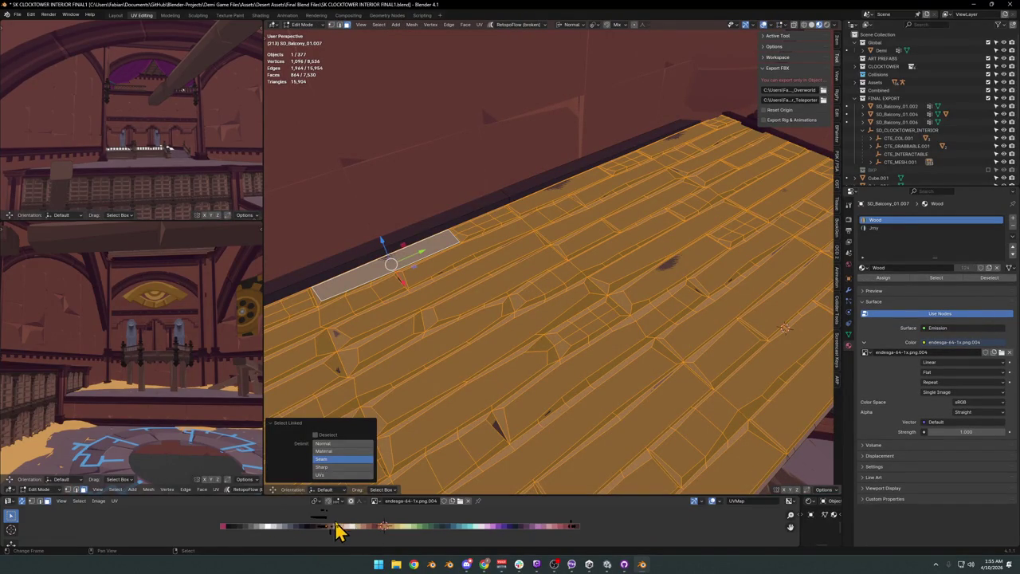
click(327, 518)
key(Tab)
mouse_move(538, 358)
middle_down()
mouse_move(598, 326)
mouse_move(547, 326)
mouse_move(483, 348)
mouse_move(516, 326)
middle_up()
scroll(558, 306, down, 3)
Rescale the planks' UVs once more, then select the balcony in Object Mode.
key(Tab)
scroll(392, 411, up, 2)
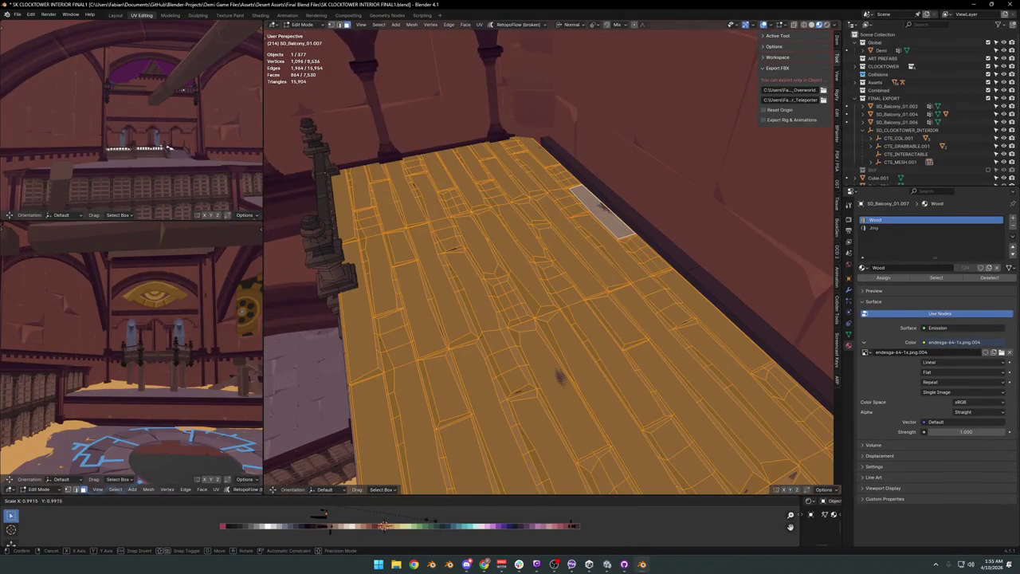
click(391, 512)
key(Tab)
mouse_move(505, 337)
middle_down()
mouse_move(592, 353)
mouse_move(613, 331)
mouse_move(647, 323)
mouse_move(552, 349)
mouse_move(521, 324)
mouse_move(592, 311)
mouse_move(539, 330)
mouse_move(528, 308)
mouse_move(553, 353)
mouse_move(577, 303)
mouse_move(657, 312)
mouse_move(636, 319)
mouse_move(631, 289)
mouse_move(537, 258)
mouse_move(552, 271)
mouse_move(526, 308)
mouse_move(510, 303)
mouse_move(539, 296)
mouse_move(535, 315)
middle_up()
click(534, 315)
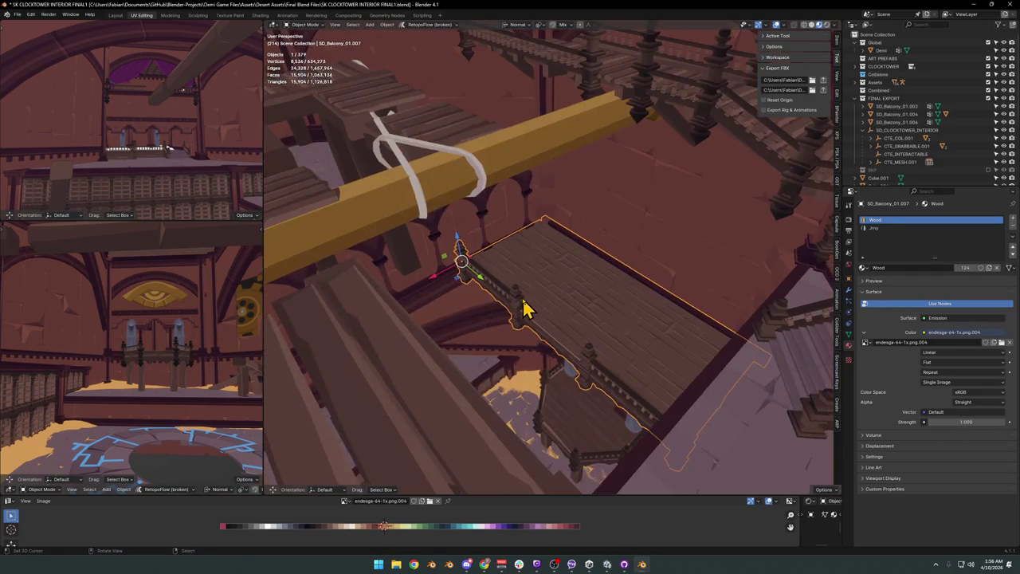
Move the balcony along the X axis.
key(g)
key(x)
key(x)
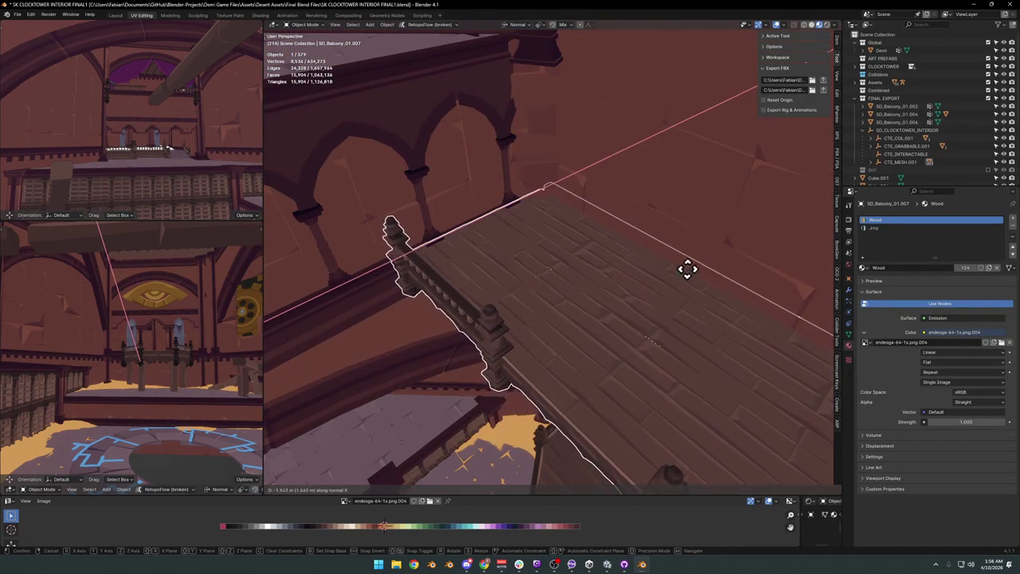
click(710, 279)
mouse_move(709, 279)
middle_down()
mouse_move(593, 292)
mouse_move(633, 289)
mouse_move(586, 263)
mouse_move(587, 303)
mouse_move(606, 295)
mouse_move(578, 287)
mouse_move(578, 269)
mouse_move(604, 278)
mouse_move(574, 287)
mouse_move(576, 278)
mouse_move(576, 291)
mouse_move(640, 248)
mouse_move(566, 254)
middle_up()
In Edit Mode, select the linked back-edge trim strip and raise it about 0.22 m.
key(Tab)
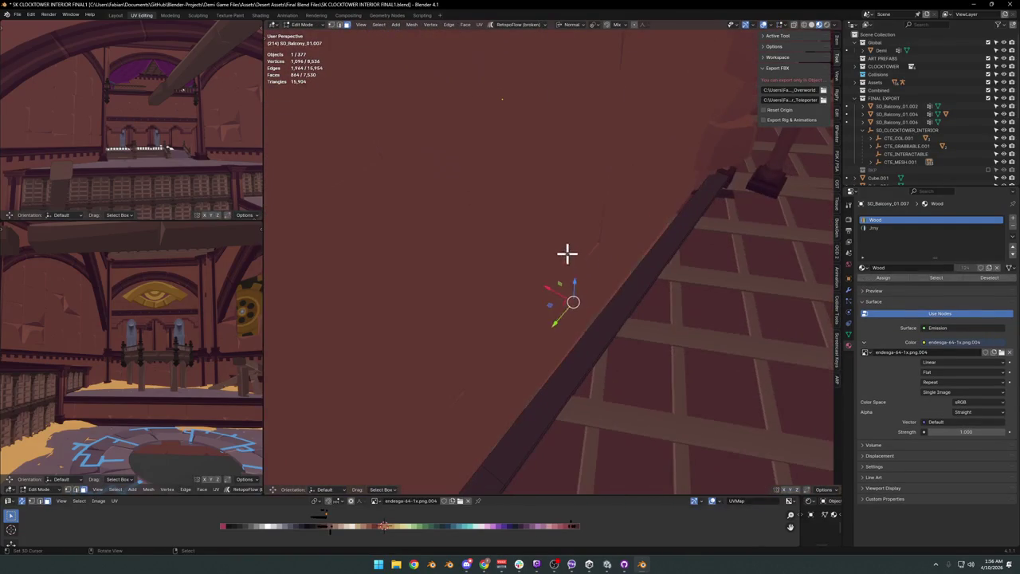
key(l)
mouse_move(610, 325)
middle_down()
mouse_move(570, 320)
mouse_move(650, 285)
mouse_move(614, 278)
mouse_move(644, 306)
mouse_move(578, 326)
middle_up()
key(g)
key(x)
click(604, 320)
click(651, 276)
key(Tab)
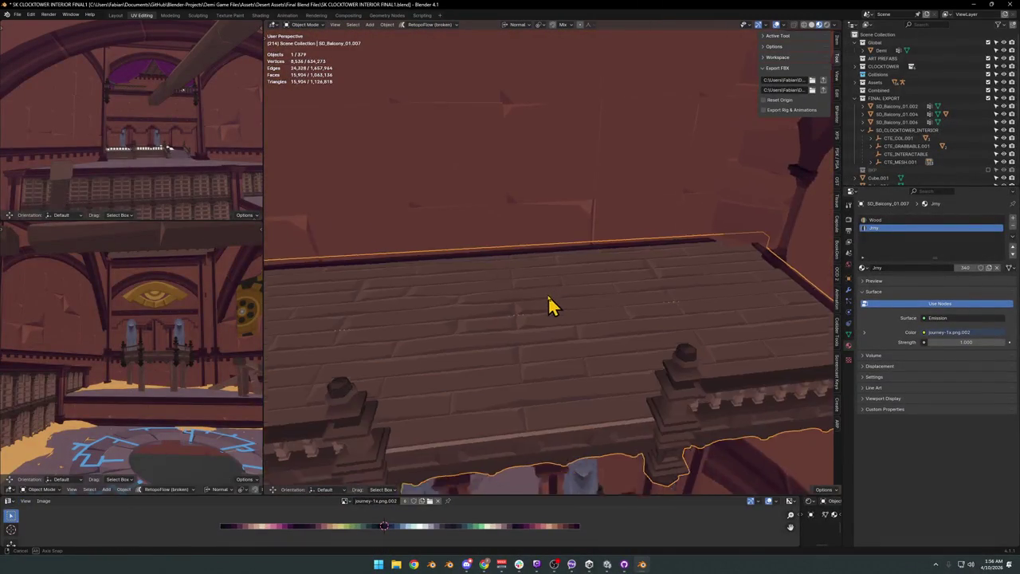
Lift the back-edge trim a further 0.21992 m along Z, then return to Object Mode.
key(Tab)
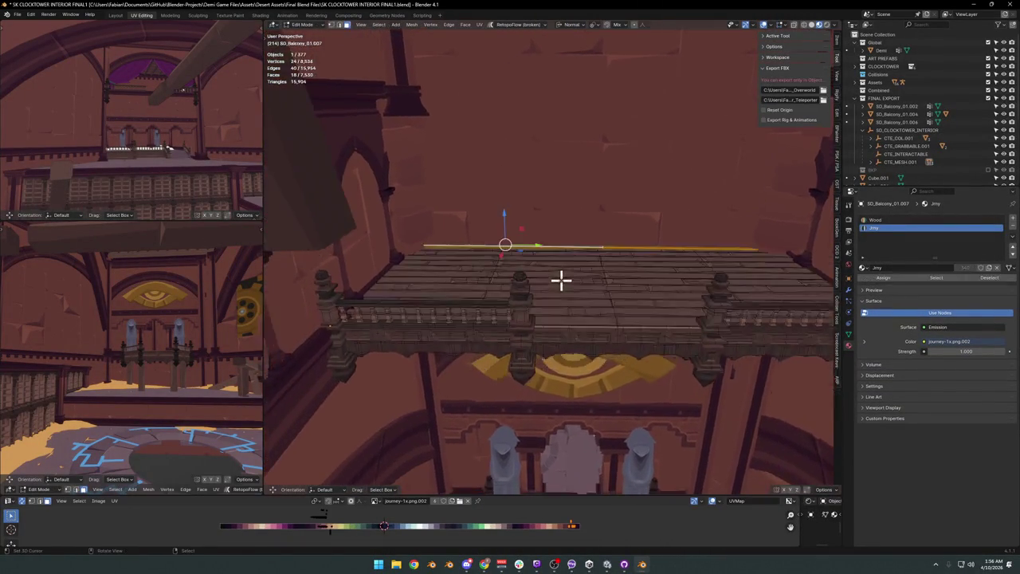
scroll(560, 280, up, 3)
key(g)
key(z)
click(581, 268)
scroll(582, 268, down, 3)
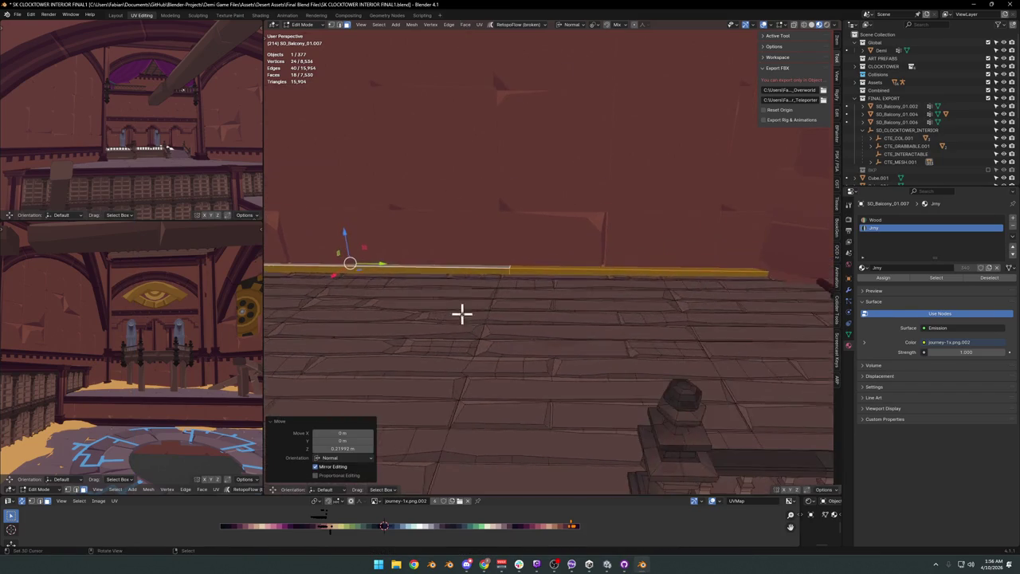
key(Tab)
scroll(563, 298, down, 2)
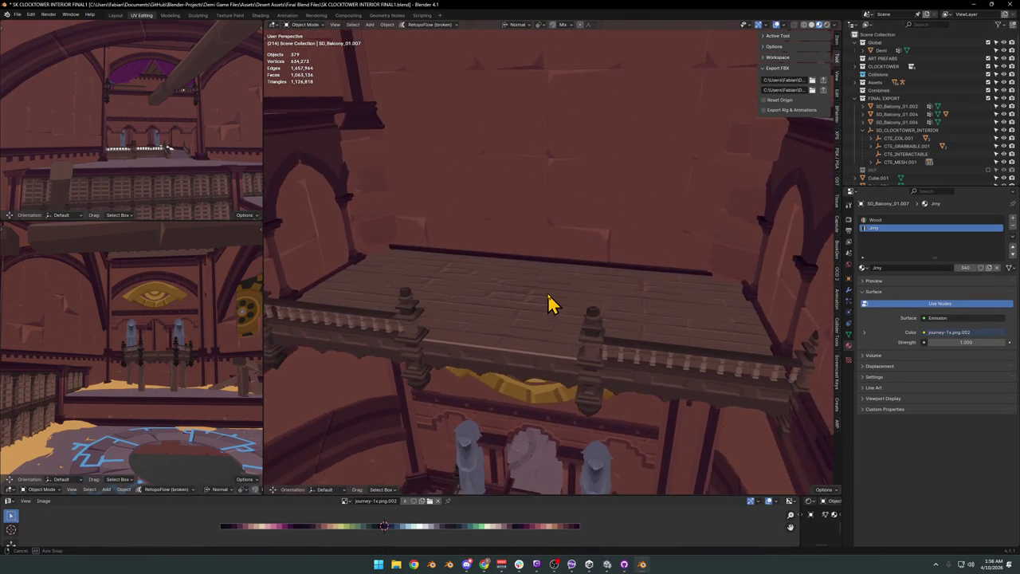
mouse_move(408, 276)
middle_down()
mouse_move(538, 234)
mouse_move(480, 251)
mouse_move(608, 325)
mouse_move(592, 314)
mouse_move(624, 305)
middle_up()
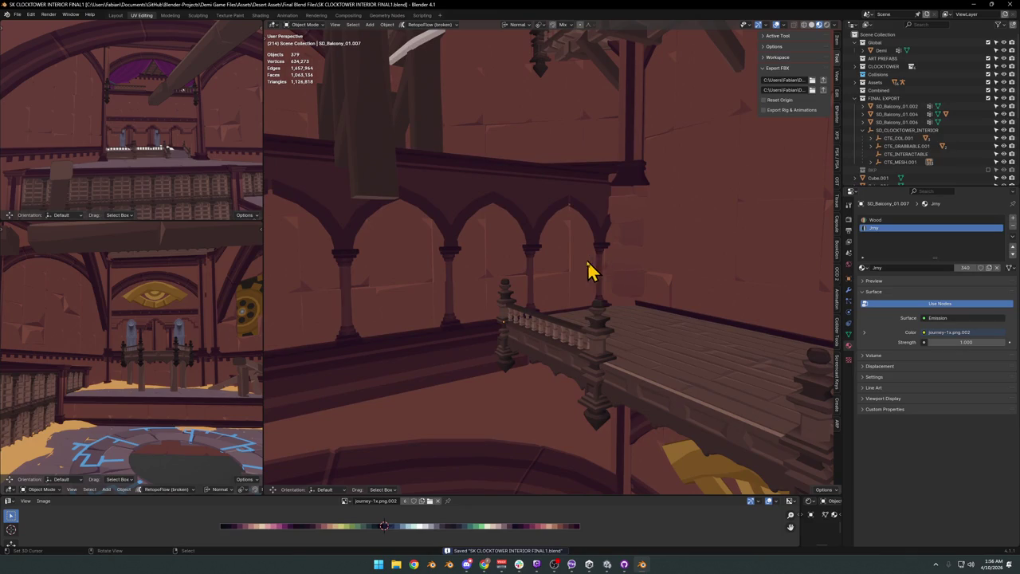
key(shift+grave)
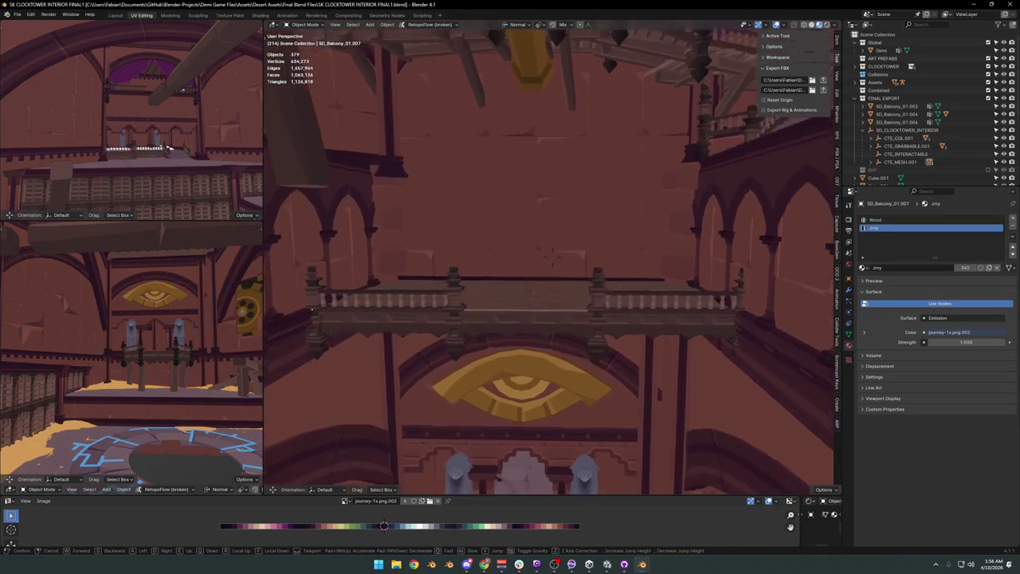
key(s)
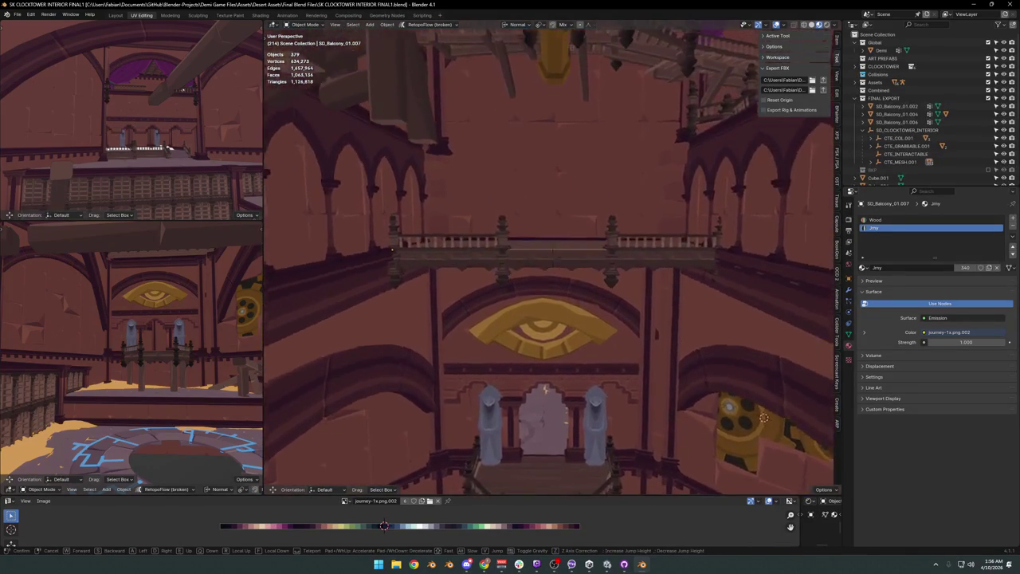
key(s)
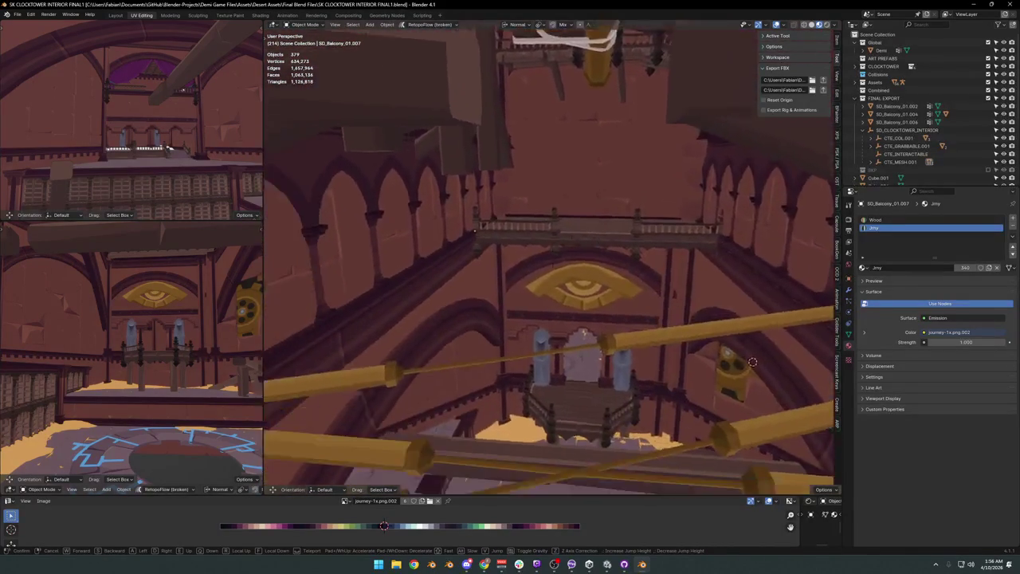
key(w)
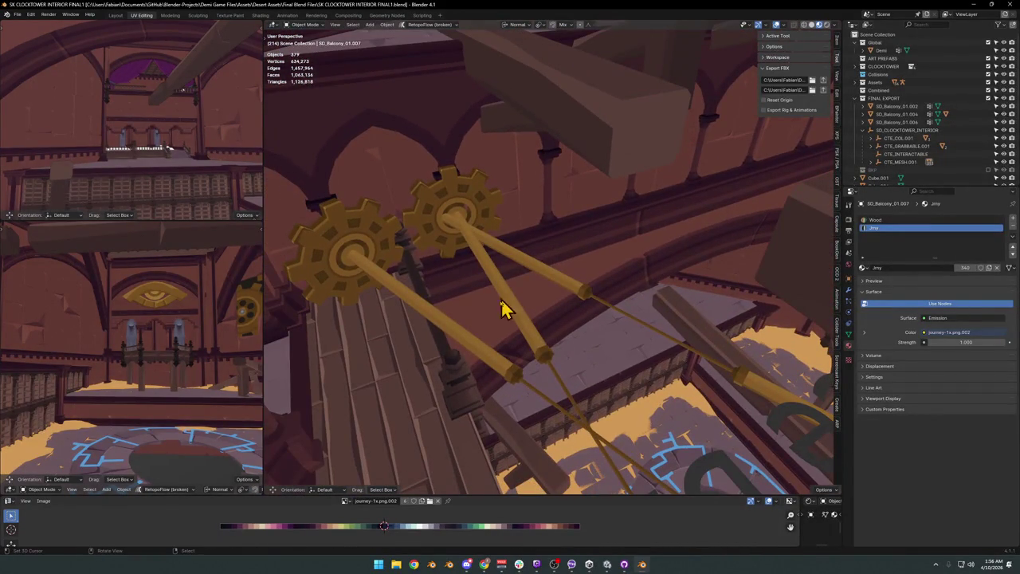
click(465, 337)
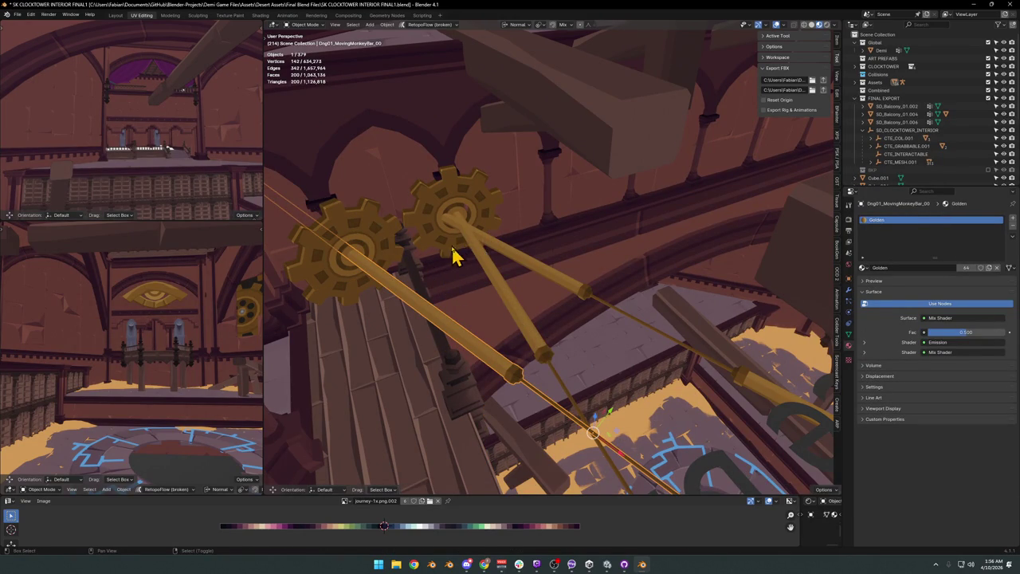
key(shift+grave)
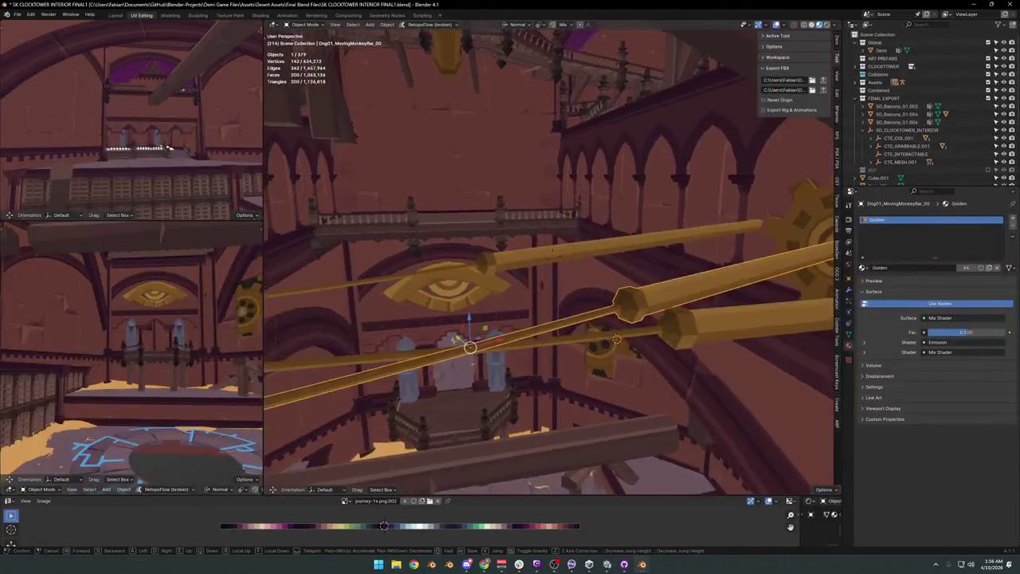
key(w)
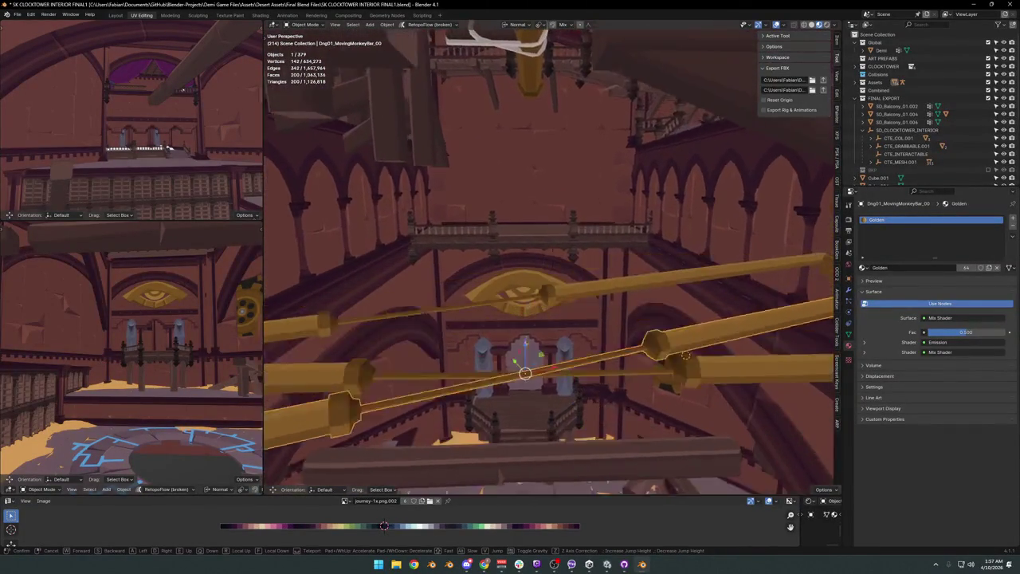
key(w)
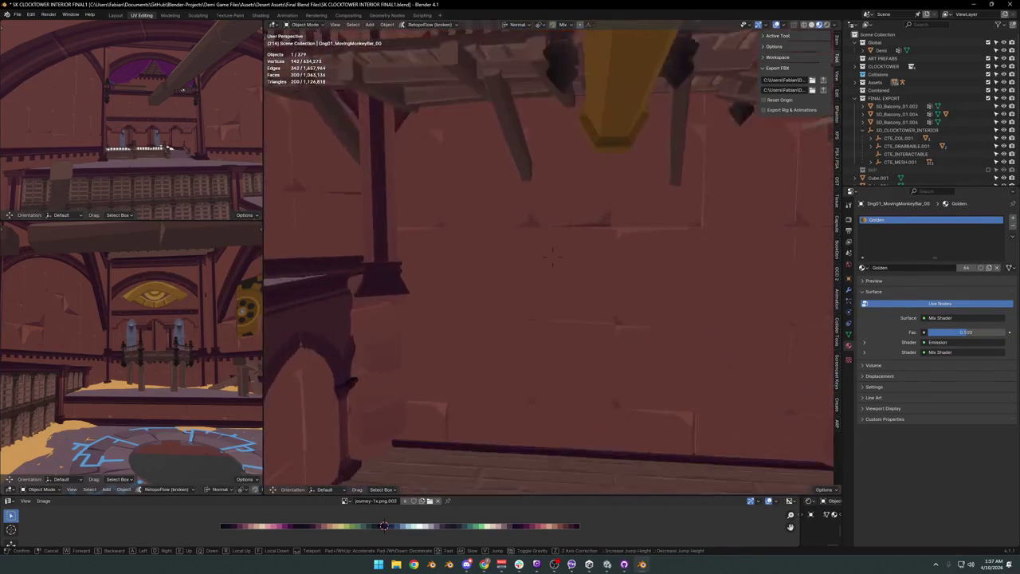
key(s)
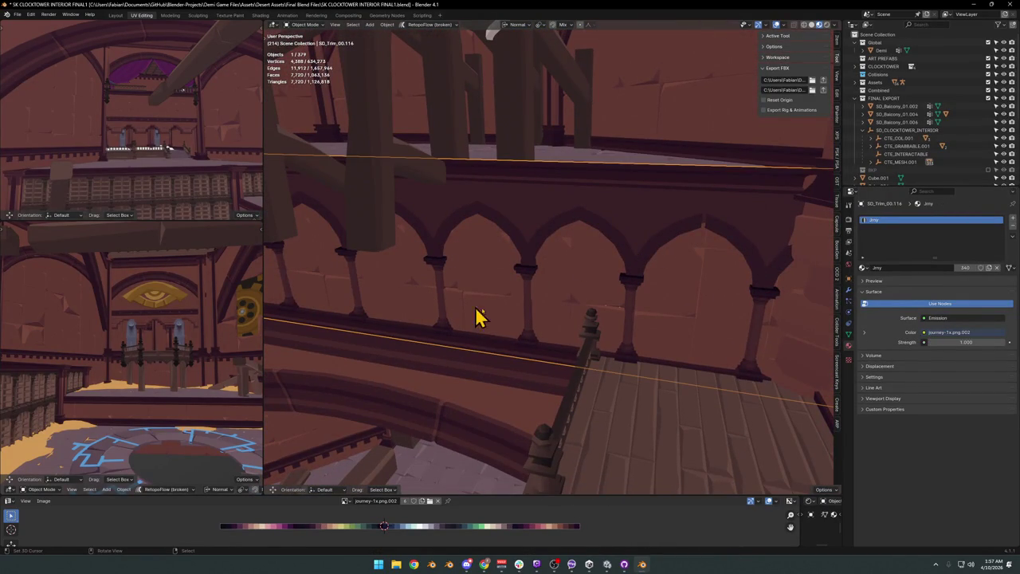
middle_drag(696, 289, 577, 302)
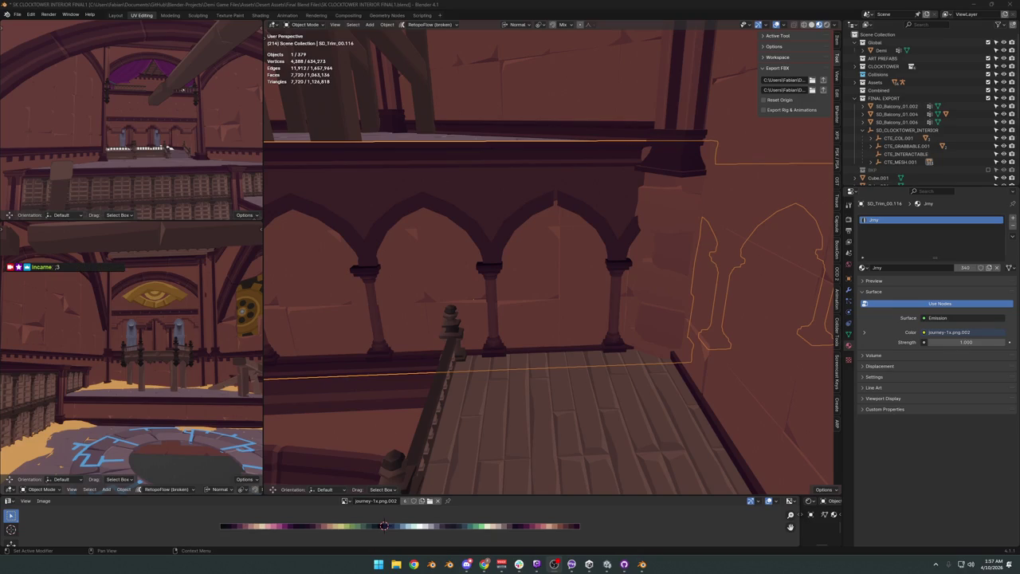
mouse_move(561, 284)
middle_down()
mouse_move(514, 271)
mouse_move(519, 285)
middle_up()
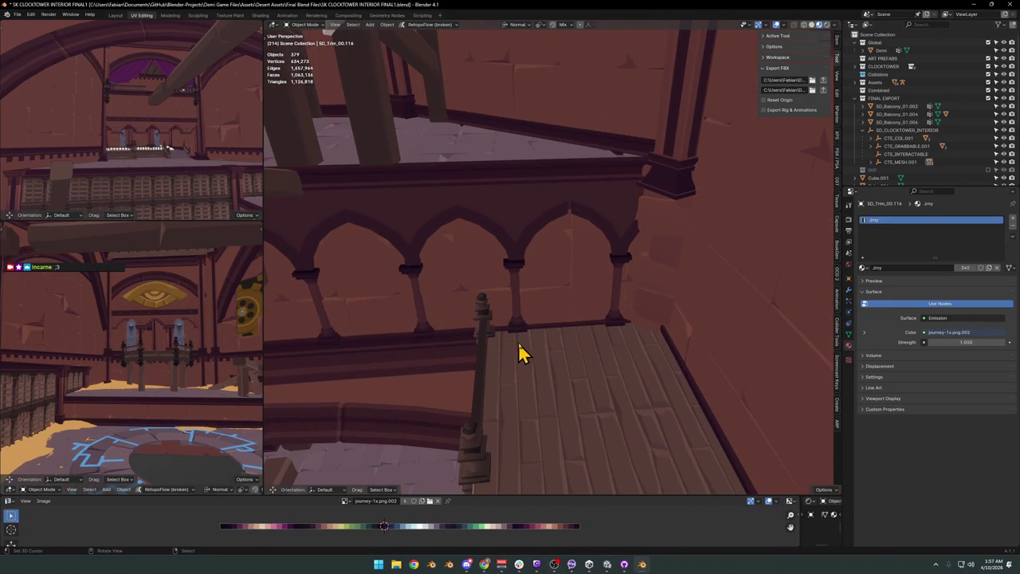
mouse_move(562, 321)
middle_down()
mouse_move(528, 333)
mouse_move(508, 319)
mouse_move(496, 332)
mouse_move(569, 330)
mouse_move(546, 318)
mouse_move(605, 301)
mouse_move(563, 325)
mouse_move(542, 314)
mouse_move(519, 330)
mouse_move(547, 315)
mouse_move(622, 319)
mouse_move(574, 292)
mouse_move(614, 292)
mouse_move(579, 301)
middle_up()
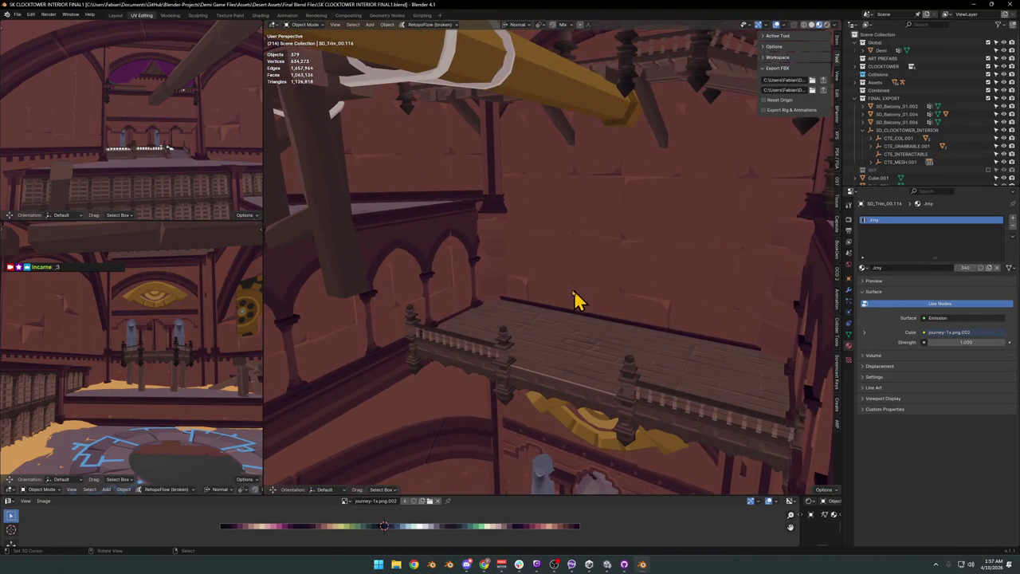
mouse_move(466, 314)
middle_down()
mouse_move(610, 310)
mouse_move(565, 314)
mouse_move(596, 323)
mouse_move(501, 303)
mouse_move(619, 319)
mouse_move(469, 316)
mouse_move(503, 296)
mouse_move(483, 284)
mouse_move(472, 307)
middle_up()
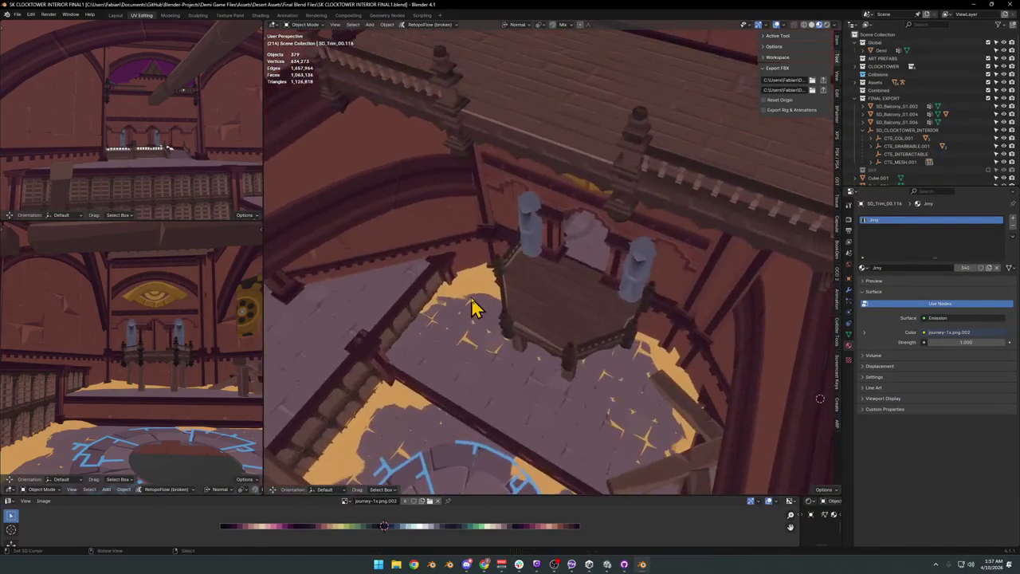
Duplicate the balcony, snap the copy to the cursor and raise it 7.53 m.
click(558, 310)
key(shift+d)
key(Escape)
key(shift+grave)
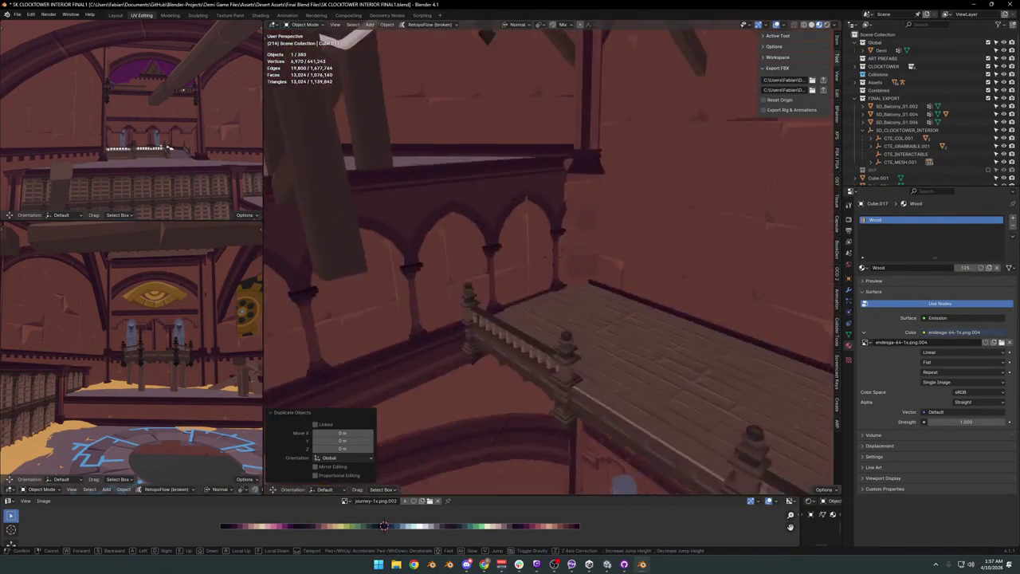
click(556, 341)
key(shift+s)
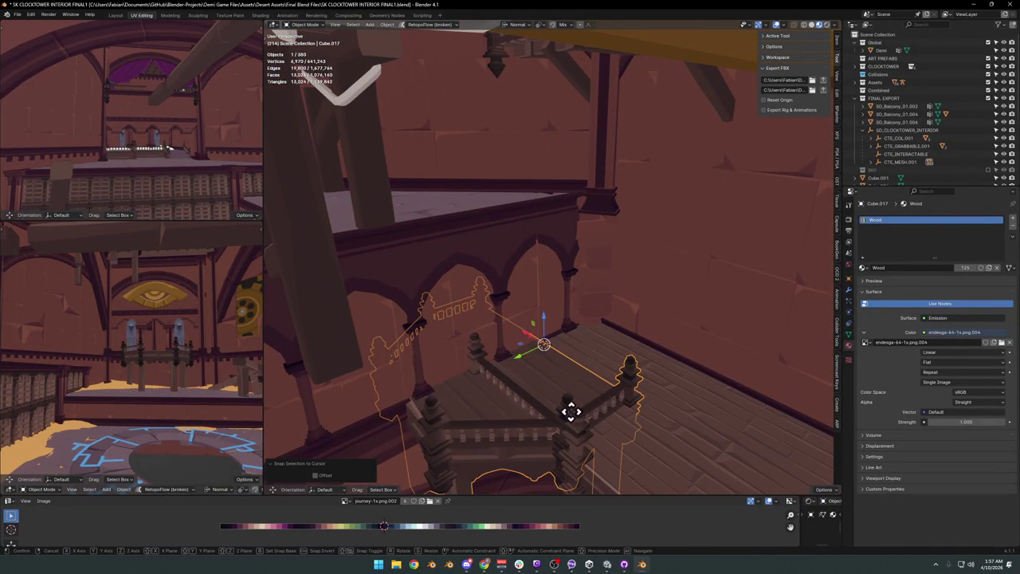
key(z)
click(561, 361)
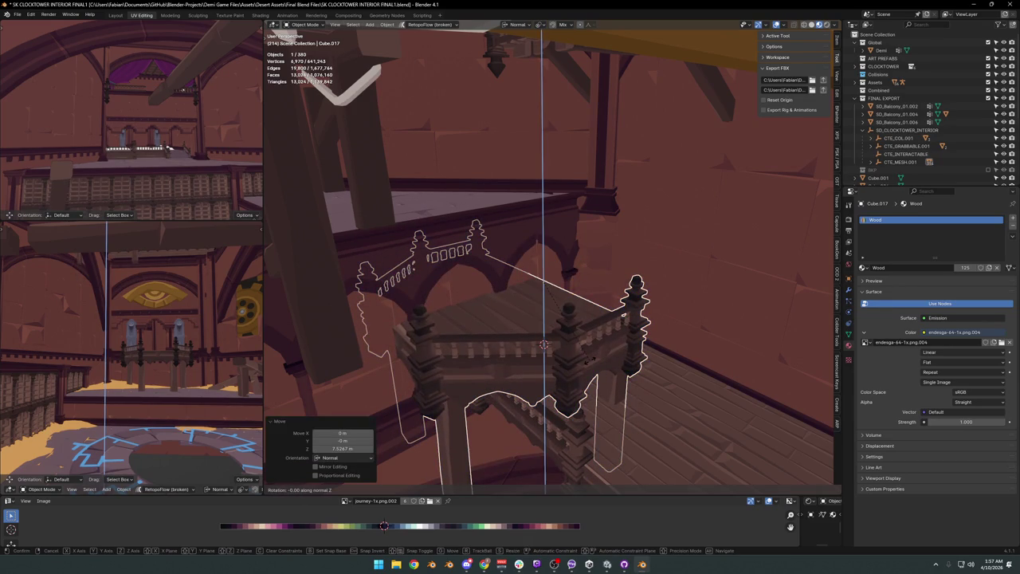
Rotate the copy 90 degrees and scale it to about half size (0.477).
text(90)
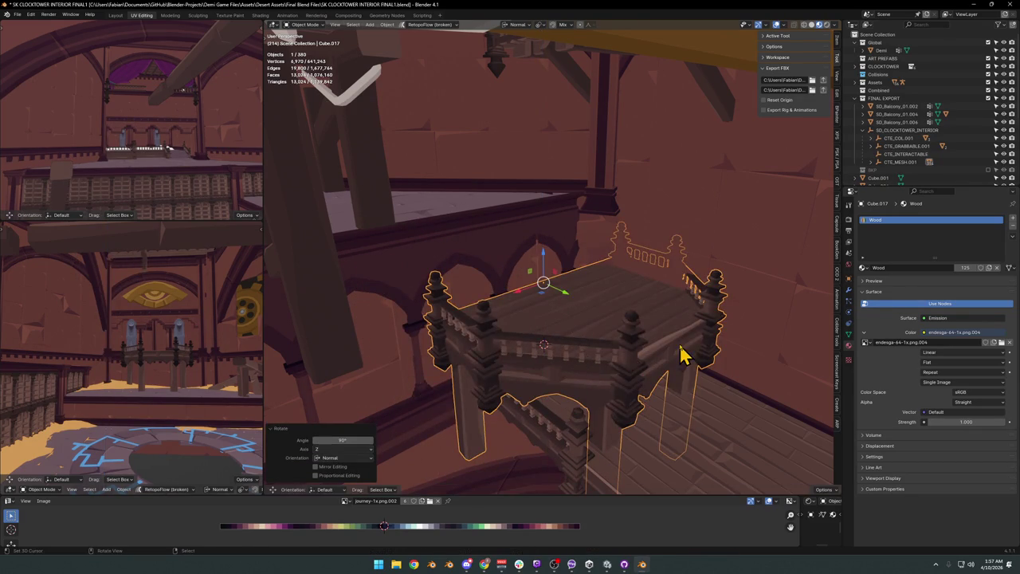
text(s)
click(618, 342)
middle_drag(618, 341, 660, 400)
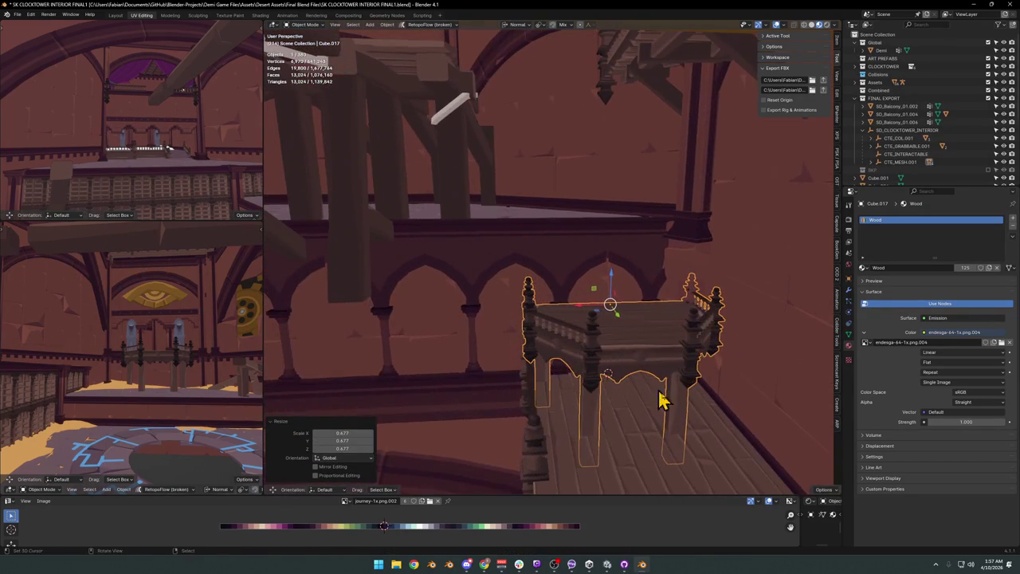
mouse_move(588, 358)
middle_down()
mouse_move(558, 330)
mouse_move(569, 346)
mouse_move(660, 352)
mouse_move(655, 332)
mouse_move(644, 353)
mouse_move(592, 353)
mouse_move(656, 358)
mouse_move(642, 348)
mouse_move(625, 360)
mouse_move(629, 351)
mouse_move(599, 369)
mouse_move(606, 346)
mouse_move(597, 368)
mouse_move(626, 349)
middle_up()
click(658, 353)
Lower the copy about 1 m and slide it along its Y axis.
key(g)
click(653, 342)
scroll(628, 350, up, 3)
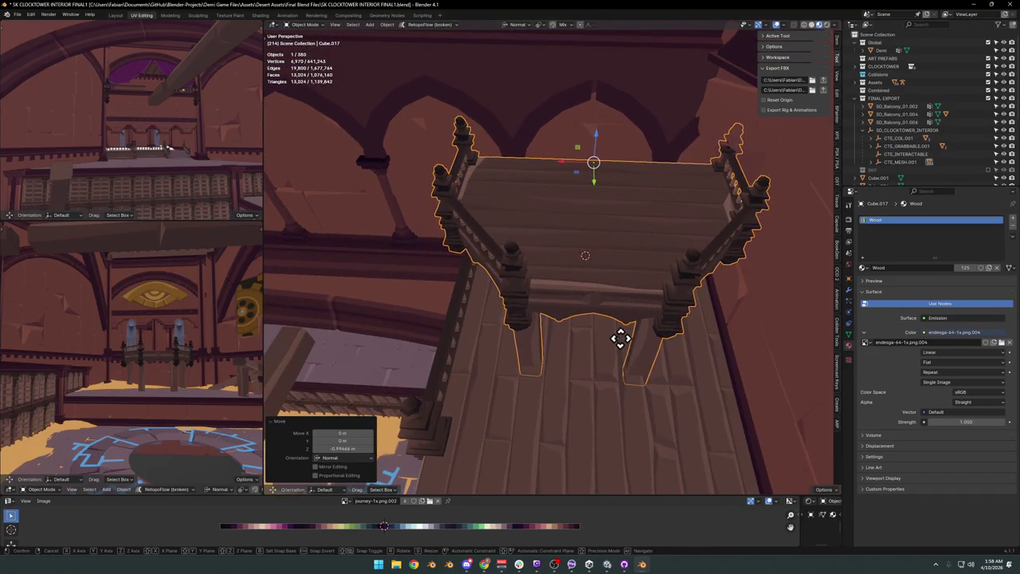
key(g)
key(y)
mouse_move(618, 341)
middle_down()
mouse_move(626, 319)
mouse_move(588, 364)
mouse_move(614, 371)
mouse_move(506, 353)
mouse_move(590, 333)
middle_up()
Nudge the copy along Y again and shift it along X against the arcade.
key(g)
key(y)
key(alt+a)
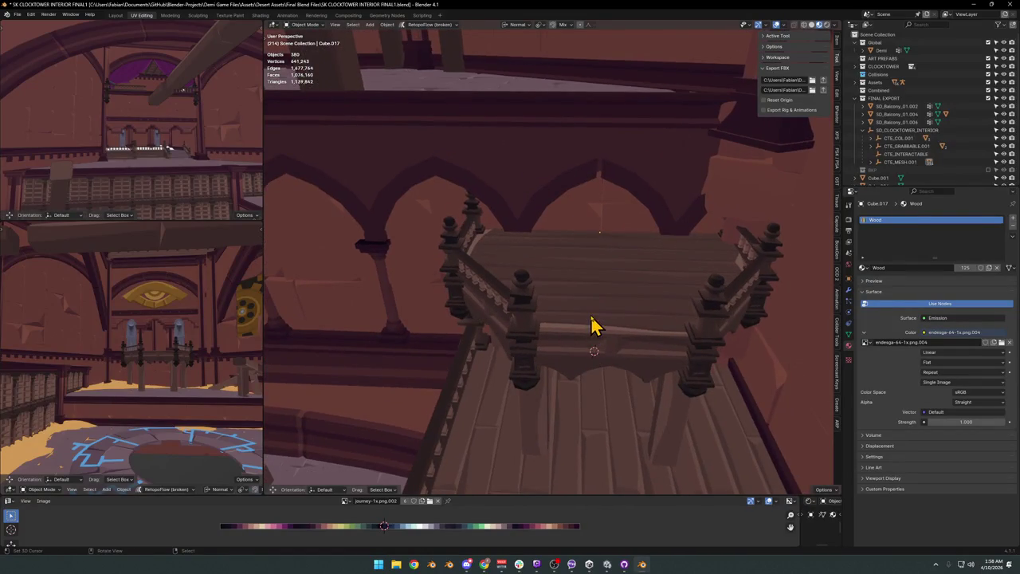
click(598, 332)
key(g)
key(x)
click(590, 327)
mouse_move(590, 327)
middle_down()
mouse_move(574, 337)
mouse_move(629, 330)
mouse_move(573, 336)
mouse_move(558, 353)
middle_up()
Delete the copy's support legs in Edit Mode.
key(Tab)
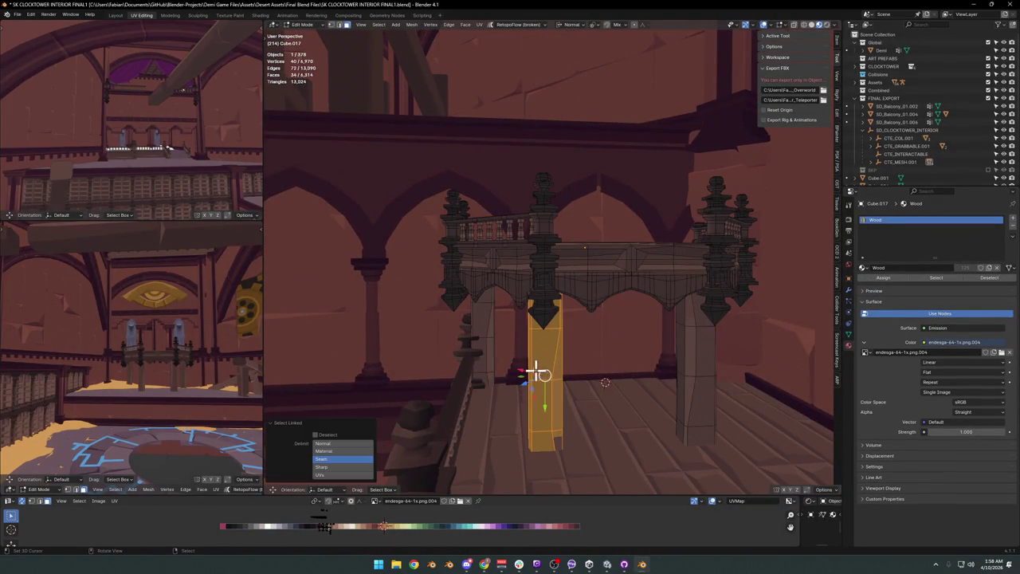
mouse_move(612, 378)
middle_down()
mouse_move(690, 374)
mouse_move(569, 332)
mouse_move(637, 348)
mouse_move(580, 341)
mouse_move(585, 300)
mouse_move(624, 334)
mouse_move(598, 326)
mouse_move(596, 341)
mouse_move(580, 341)
mouse_move(613, 338)
mouse_move(582, 394)
middle_up()
key(Tab)
Raise the legless copy slightly along Z and deselect it.
key(z)
click(588, 310)
key(g)
key(z)
click(606, 338)
key(alt+a)
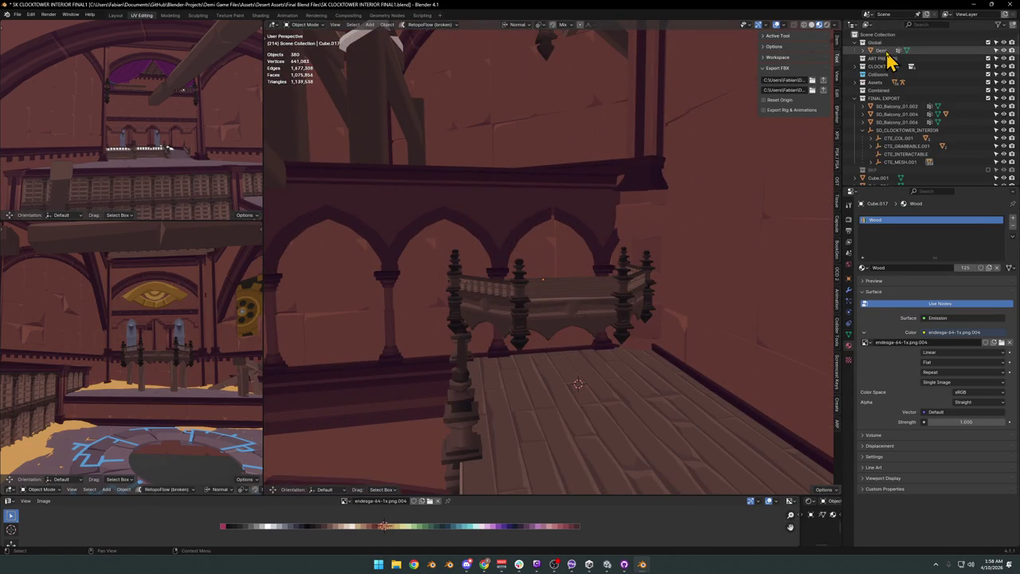
Snap the Demi character onto the balcony walkway using the cursor.
click(883, 51)
key(shift+s)
mouse_move(604, 323)
middle_down()
mouse_move(619, 314)
mouse_move(581, 303)
mouse_move(558, 339)
middle_up()
click(634, 366)
mouse_move(634, 366)
middle_down()
mouse_move(553, 307)
mouse_move(607, 352)
middle_up()
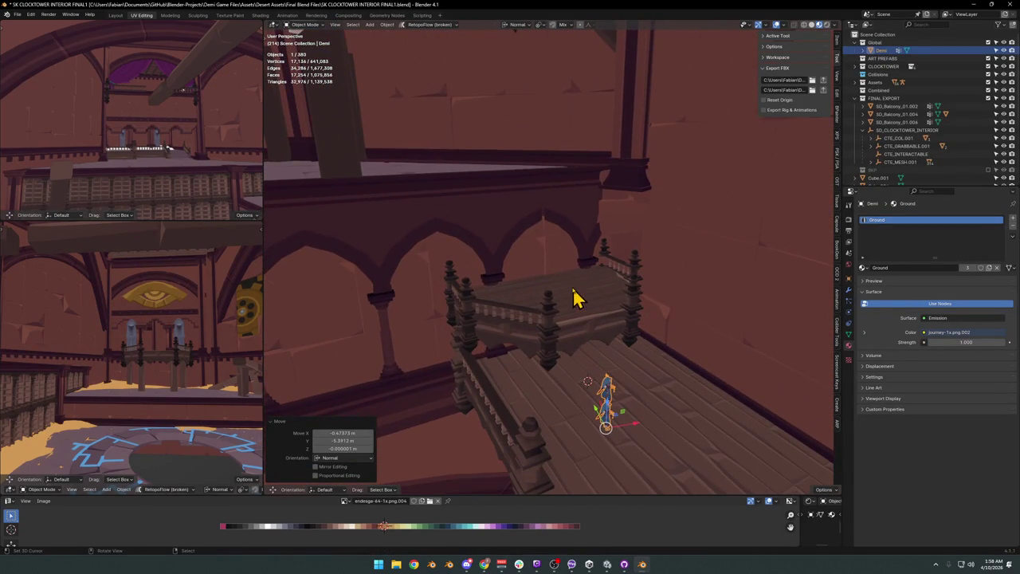
mouse_move(579, 279)
middle_down()
mouse_move(565, 284)
mouse_move(581, 296)
mouse_move(574, 311)
middle_up()
scroll(567, 291, up, 2)
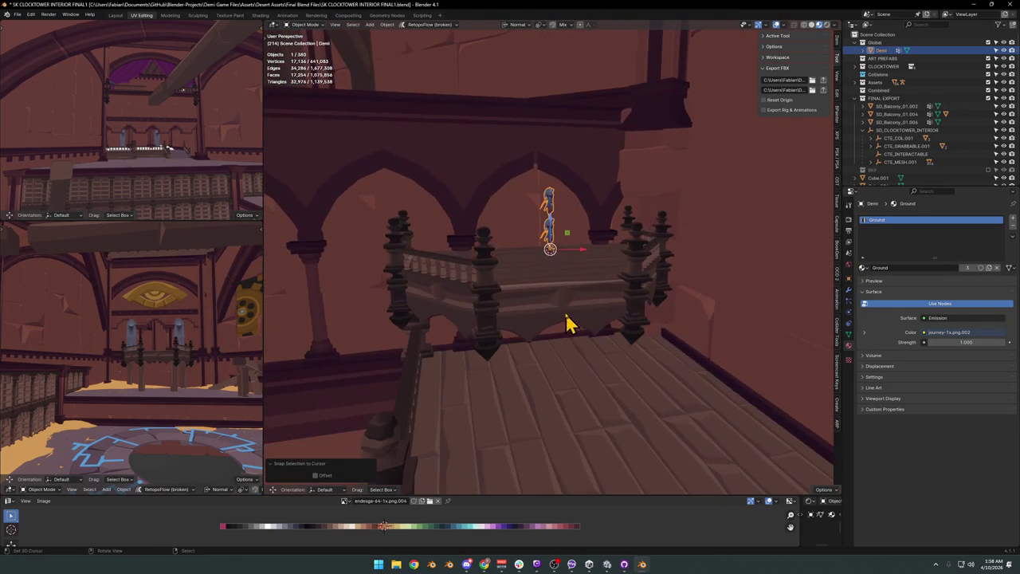
Move the copied balcony together with Demi, then deselect everything.
shift+click(578, 310)
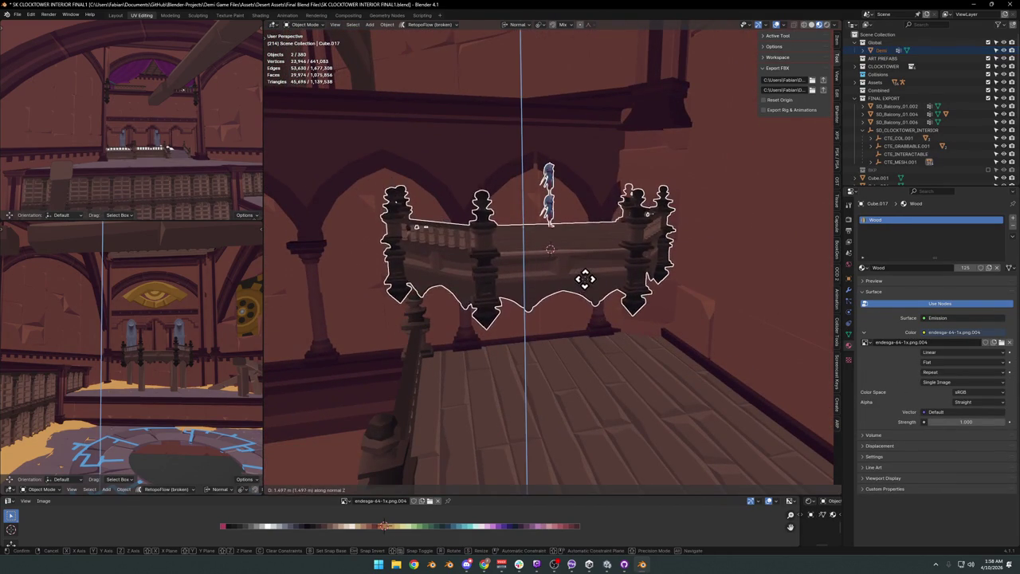
click(585, 279)
mouse_move(565, 291)
middle_down()
mouse_move(551, 278)
mouse_move(584, 299)
mouse_move(576, 321)
middle_up()
scroll(581, 300, down, 3)
key(alt+a)
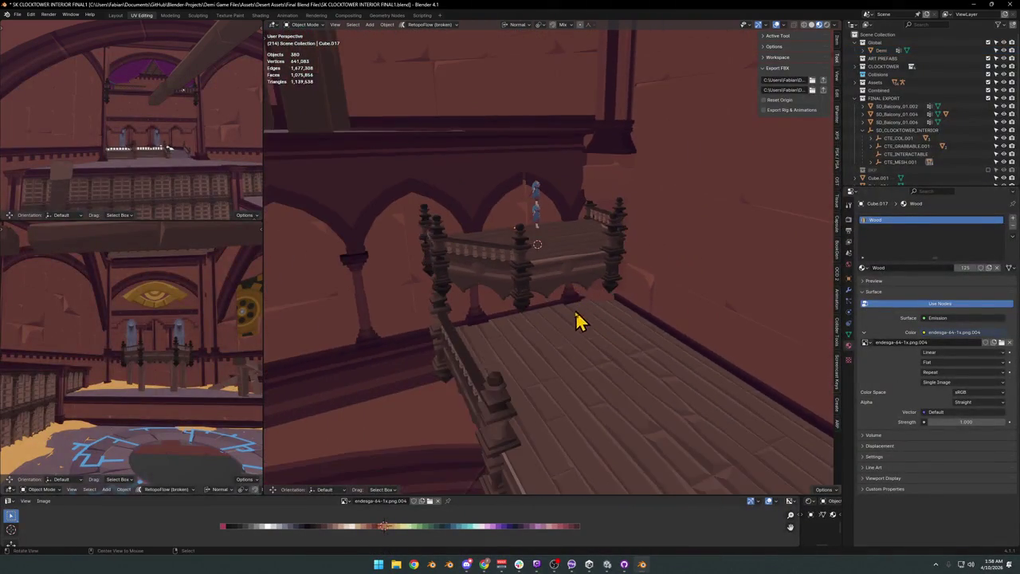
Reposition Demi on the balcony floor to judge scale.
click(533, 228)
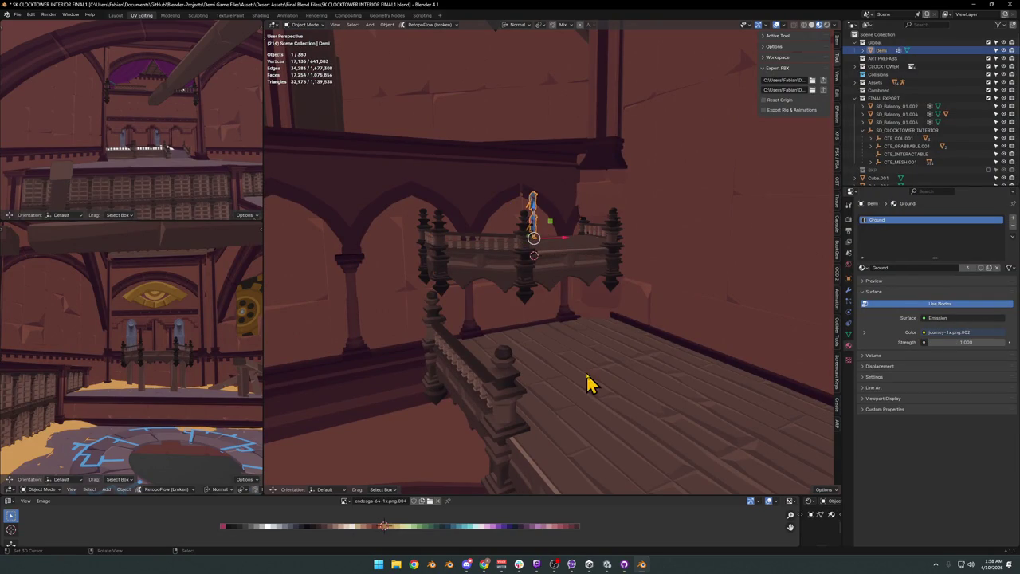
mouse_move(605, 346)
middle_down()
mouse_move(632, 337)
mouse_move(616, 343)
mouse_move(565, 293)
middle_up()
click(616, 351)
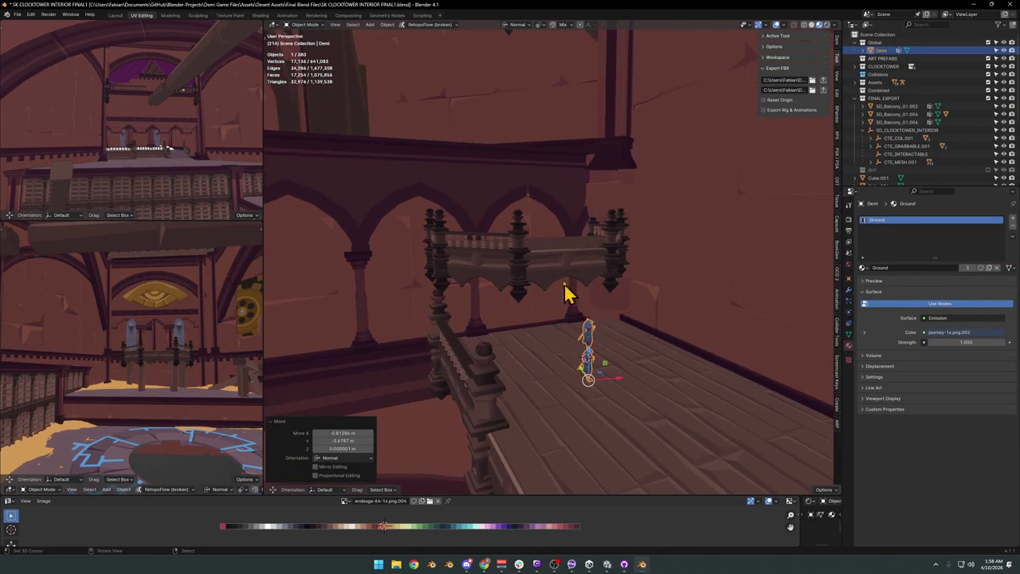
mouse_move(550, 256)
middle_down()
mouse_move(547, 247)
mouse_move(622, 300)
mouse_move(577, 283)
mouse_move(604, 296)
mouse_move(573, 319)
mouse_move(583, 310)
mouse_move(572, 305)
mouse_move(628, 296)
mouse_move(611, 310)
mouse_move(582, 286)
mouse_move(560, 299)
mouse_move(615, 292)
mouse_move(620, 317)
mouse_move(602, 318)
middle_up()
scroll(582, 296, up, 3)
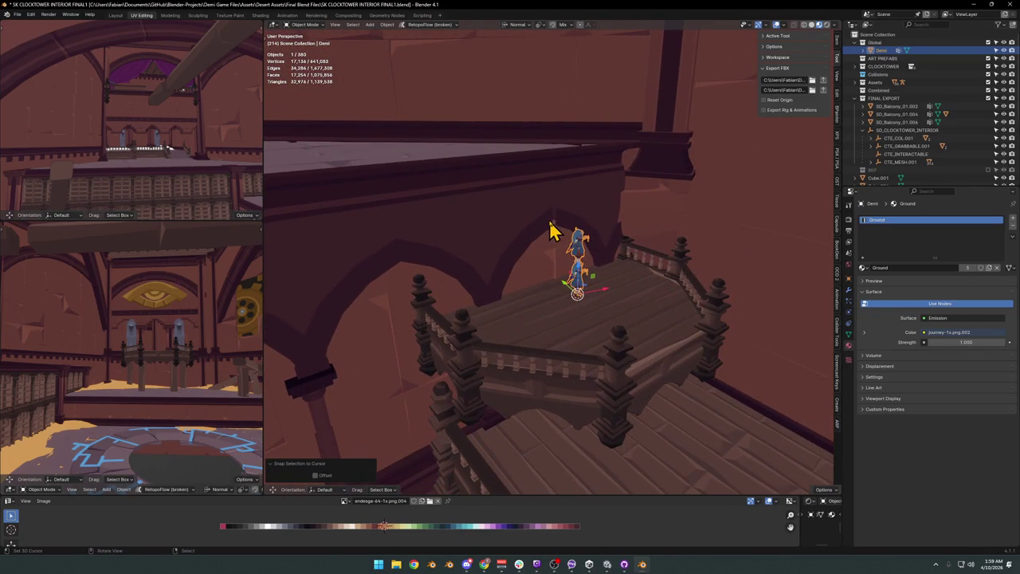
Select the SD_Trim_00.116 arcade trim and enter Edit Mode.
mouse_move(470, 241)
middle_down()
mouse_move(505, 287)
mouse_move(558, 250)
middle_up()
click(560, 246)
key(Tab)
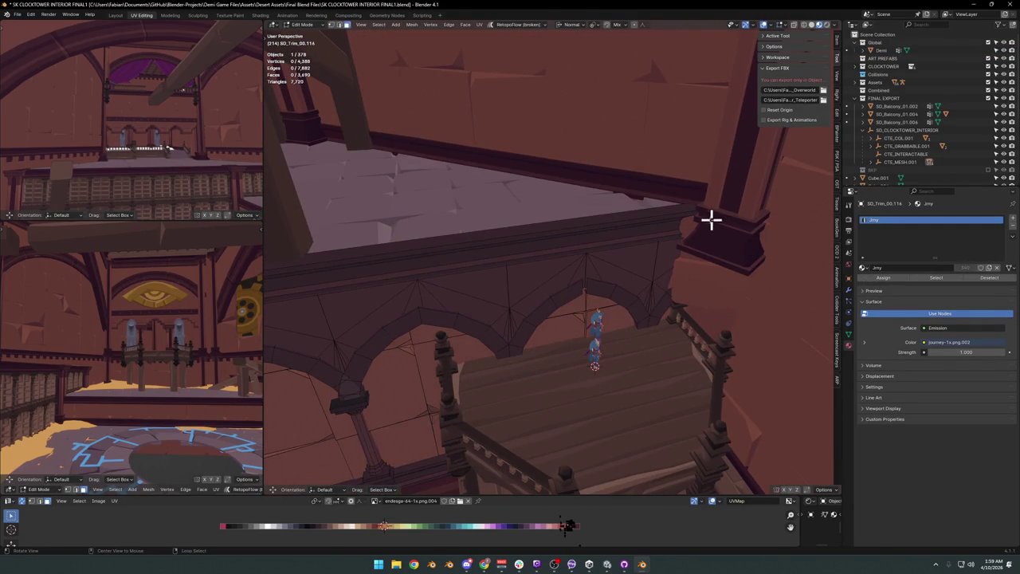
mouse_move(581, 277)
alt+mouse_down()
mouse_move(531, 252)
mouse_move(576, 239)
mouse_move(571, 230)
mouse_move(574, 256)
mouse_move(628, 289)
mouse_move(583, 295)
mouse_move(582, 278)
mouse_move(602, 279)
mouse_move(576, 285)
mouse_move(611, 274)
mouse_move(611, 290)
mouse_move(622, 274)
mouse_move(598, 274)
alt+mouse_up()
key(Tab)
key(shift+grave)
key(w)
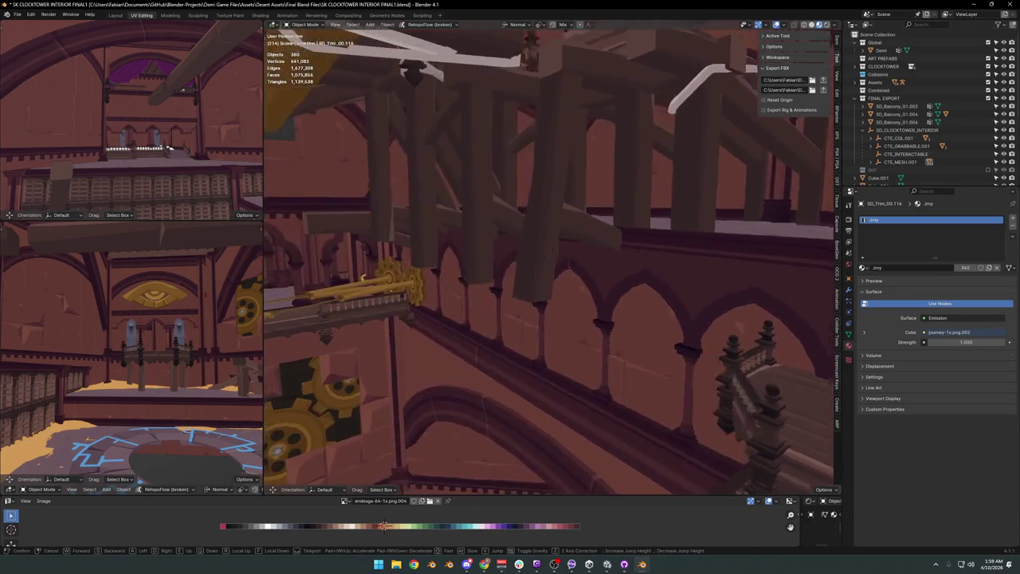
click(599, 273)
Duplicate a rafter beam in place and rotate the copy -30 degrees.
click(565, 283)
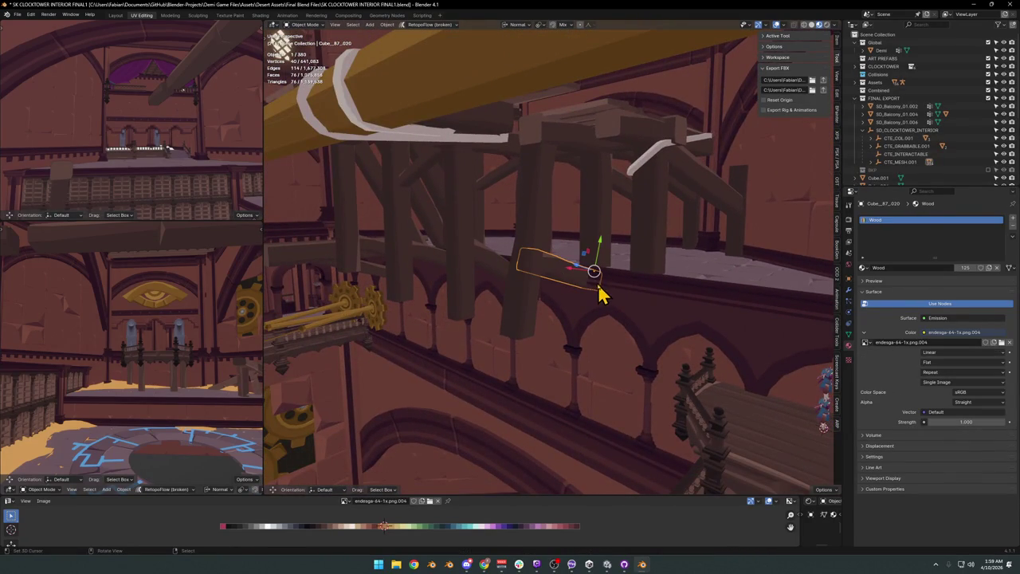
right_click(578, 282)
alt+middle_click(530, 299)
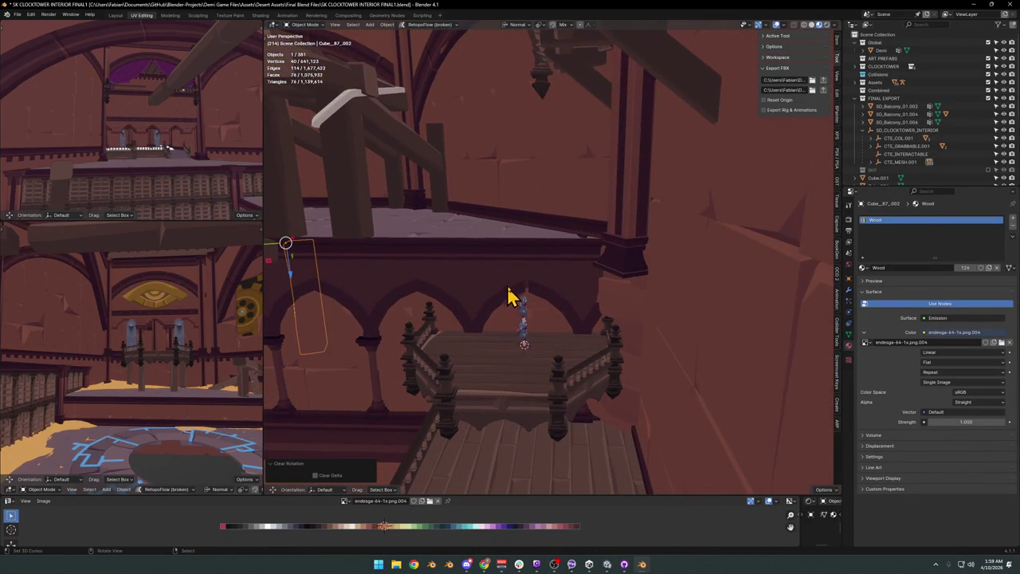
scroll(609, 297, up, 5)
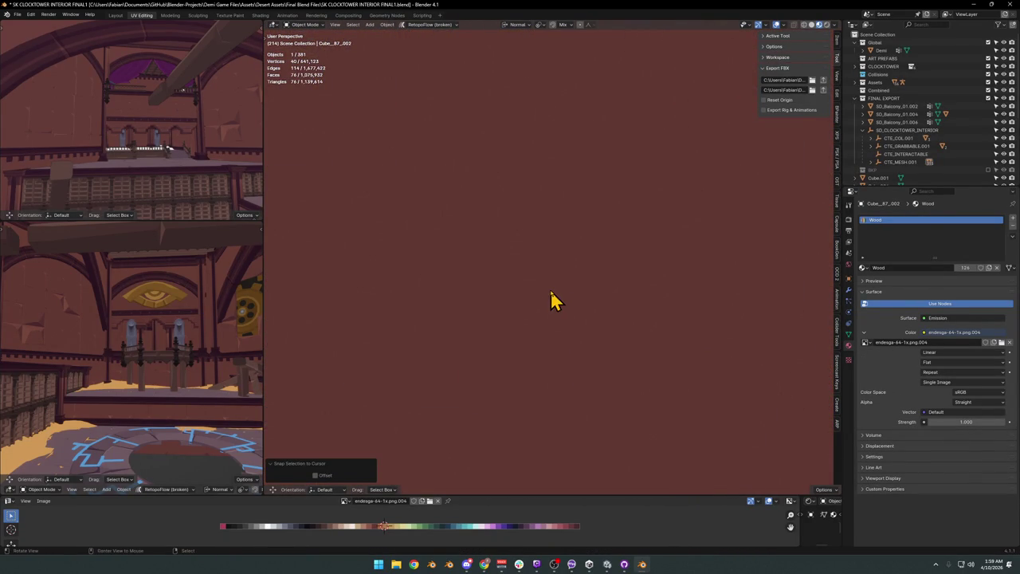
scroll(558, 306, down, 5)
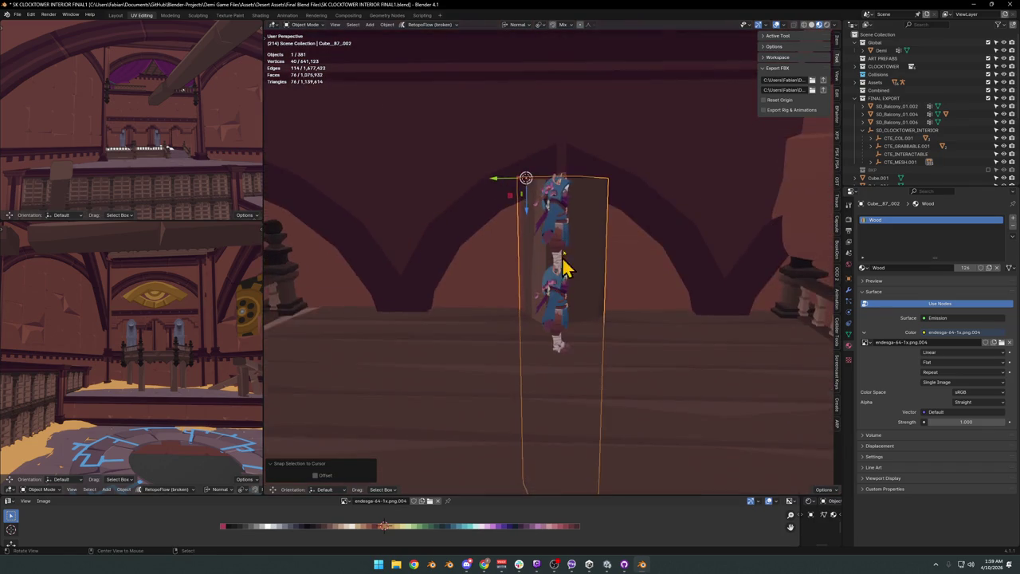
middle_drag(555, 197, 571, 261)
key(r)
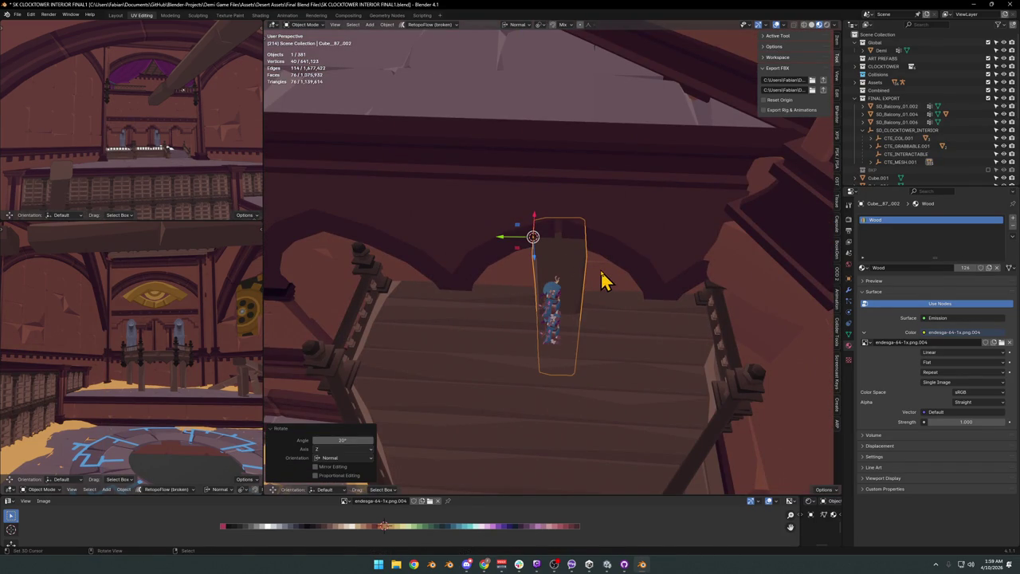
text(-30)
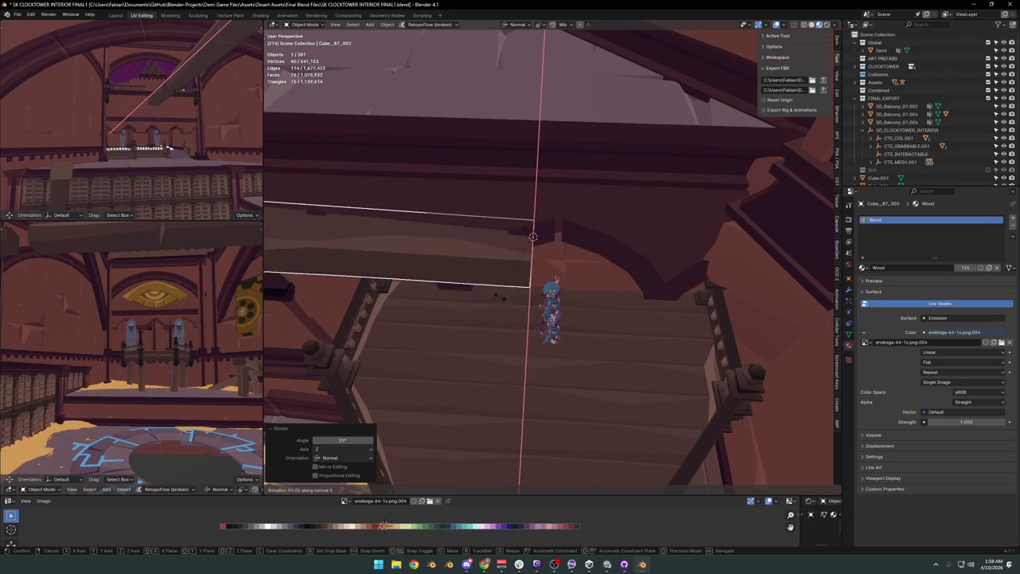
Move the beam copy vertically to sit over the stairs.
middle_drag(508, 305, 506, 286)
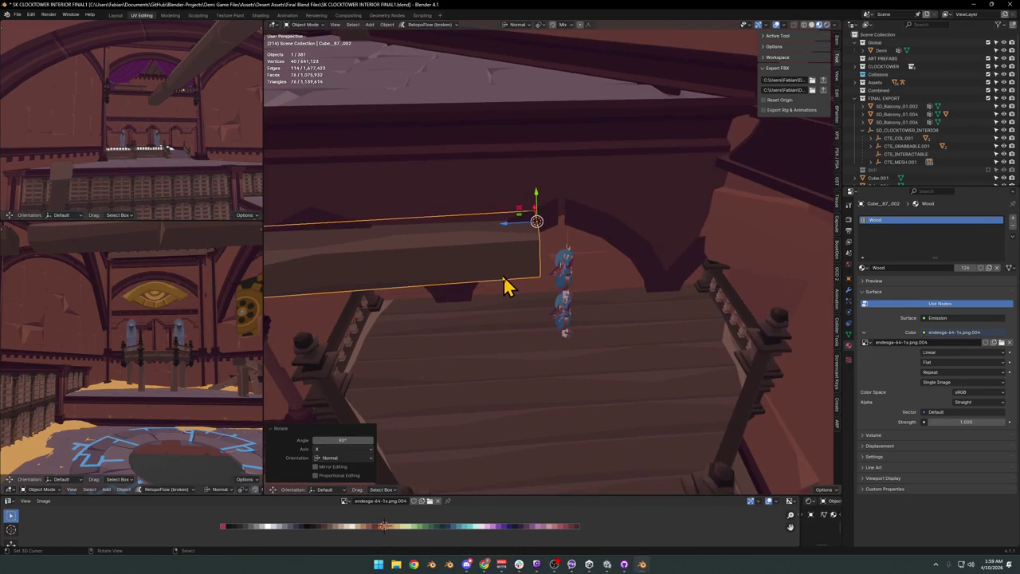
key(z)
key(z)
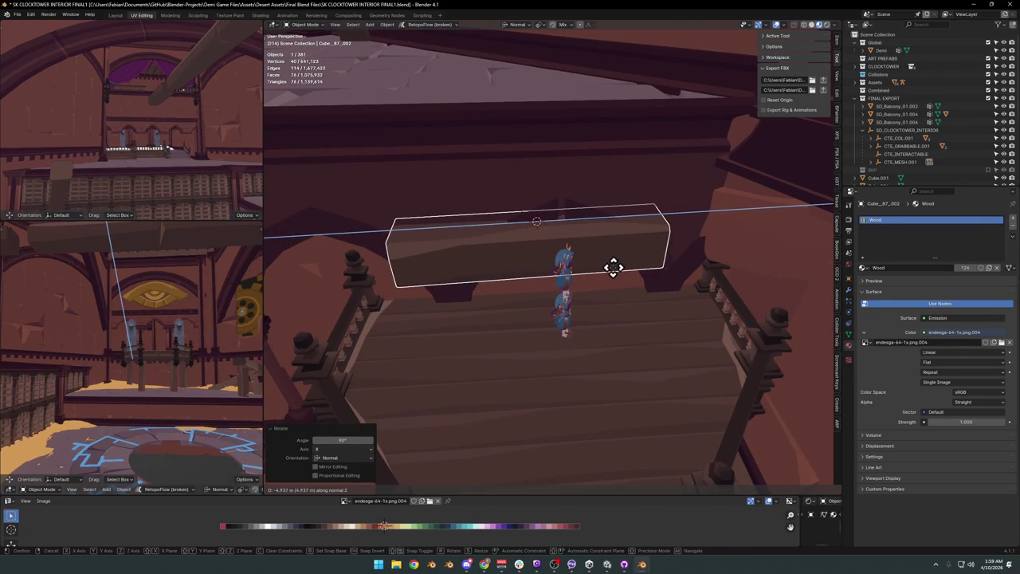
middle_drag(621, 279, 558, 255)
click(584, 253)
mouse_move(572, 279)
middle_down()
mouse_move(601, 262)
mouse_move(626, 269)
mouse_move(608, 244)
mouse_move(590, 249)
mouse_move(583, 237)
mouse_move(573, 255)
mouse_move(627, 256)
mouse_move(583, 259)
middle_up()
Delete the copied beam again.
key(alt+a)
click(589, 259)
key(g)
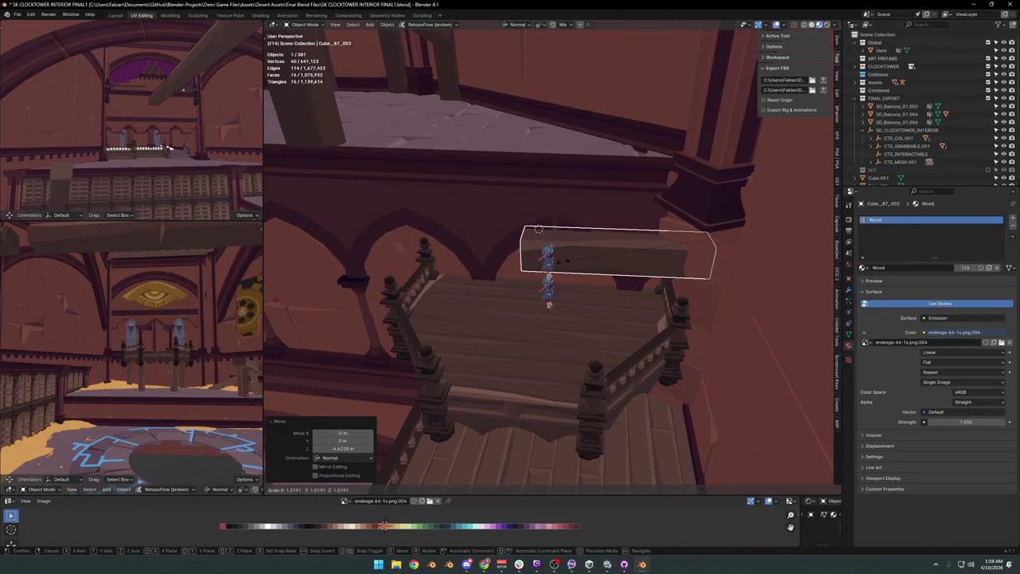
key(alt+a)
mouse_move(429, 259)
middle_down()
mouse_move(515, 244)
mouse_move(582, 268)
mouse_move(558, 271)
mouse_move(565, 243)
mouse_move(601, 239)
mouse_move(582, 262)
mouse_move(597, 269)
mouse_move(588, 255)
mouse_move(535, 285)
mouse_move(587, 296)
mouse_move(526, 283)
mouse_move(555, 271)
mouse_move(527, 281)
mouse_move(547, 292)
mouse_move(533, 273)
middle_up()
key(Delete)
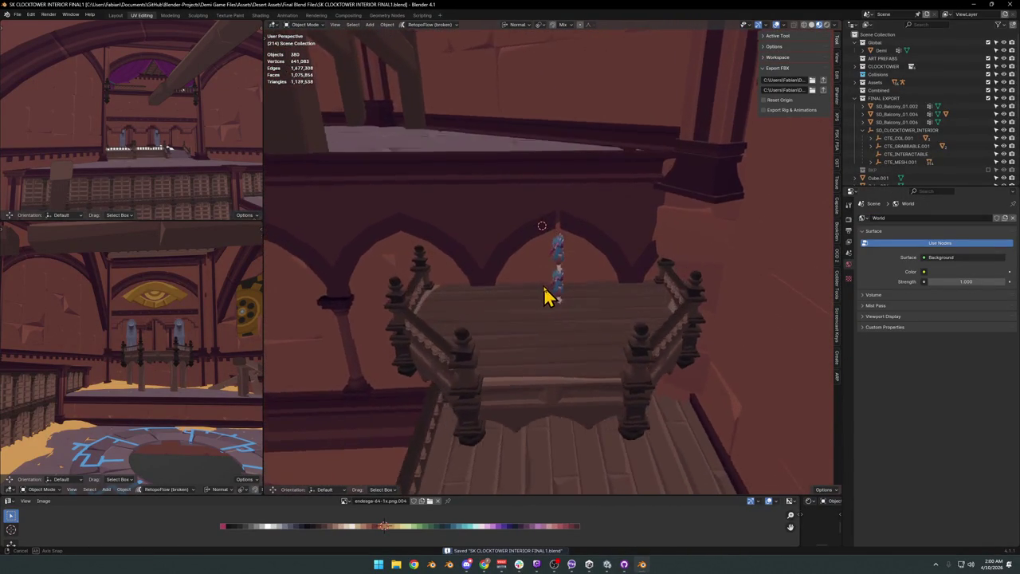
click(546, 287)
mouse_move(558, 278)
middle_down()
mouse_move(576, 301)
mouse_move(569, 231)
mouse_move(567, 268)
mouse_move(550, 258)
mouse_move(589, 236)
middle_up()
scroll(568, 227, up, 2)
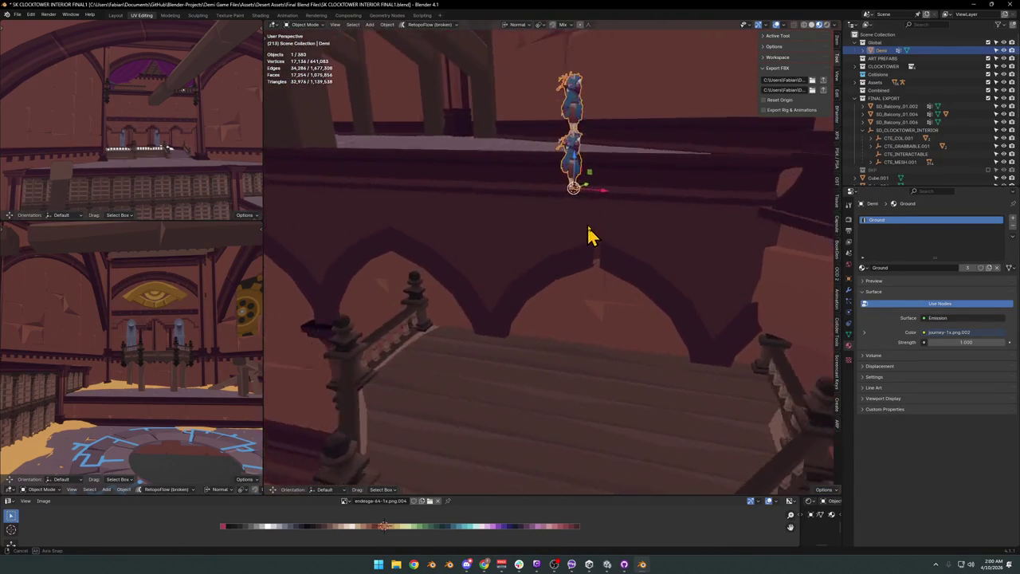
key(shift+grave)
key(w)
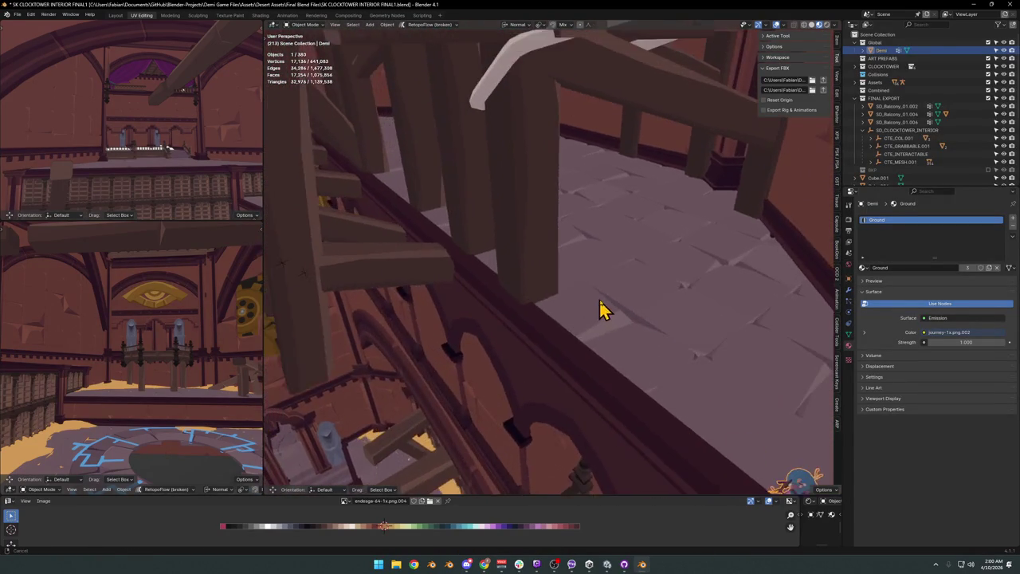
key(w)
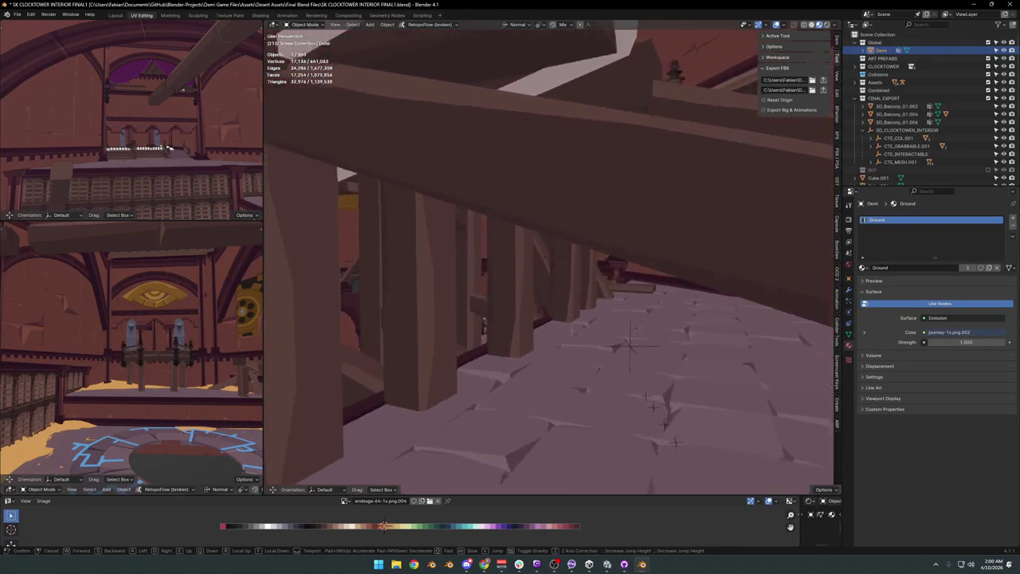
key(w)
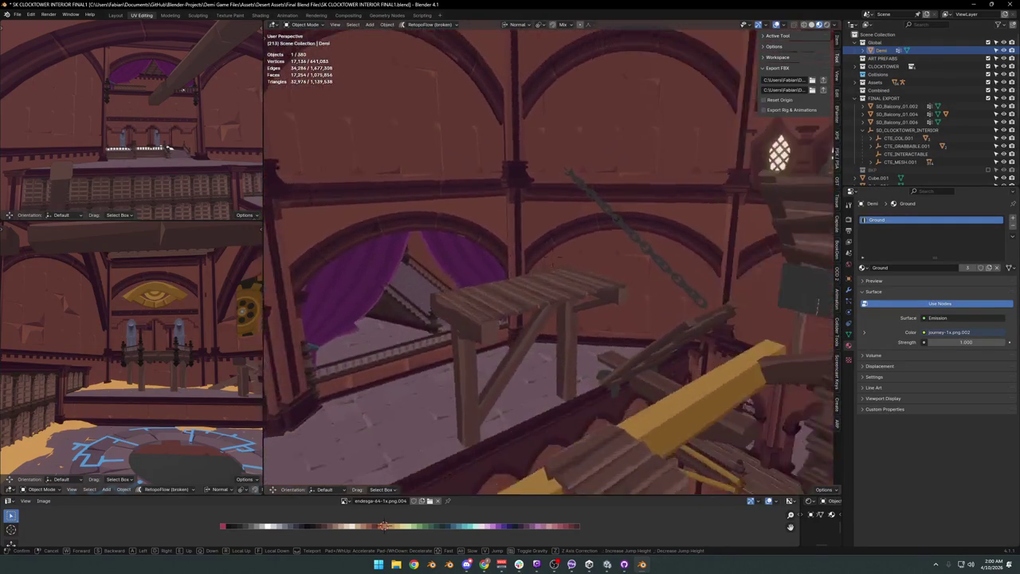
key(w)
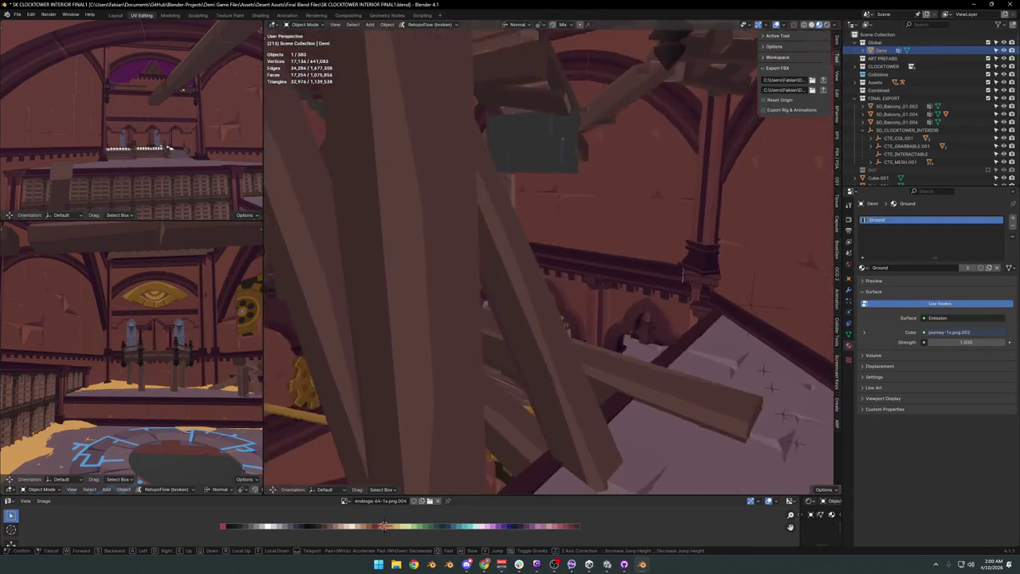
key(w)
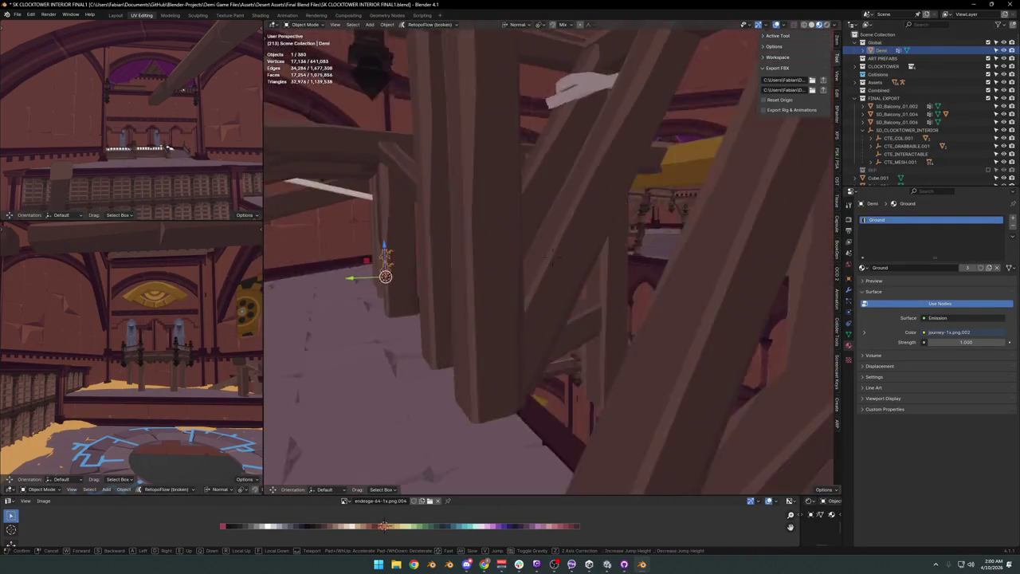
key(w)
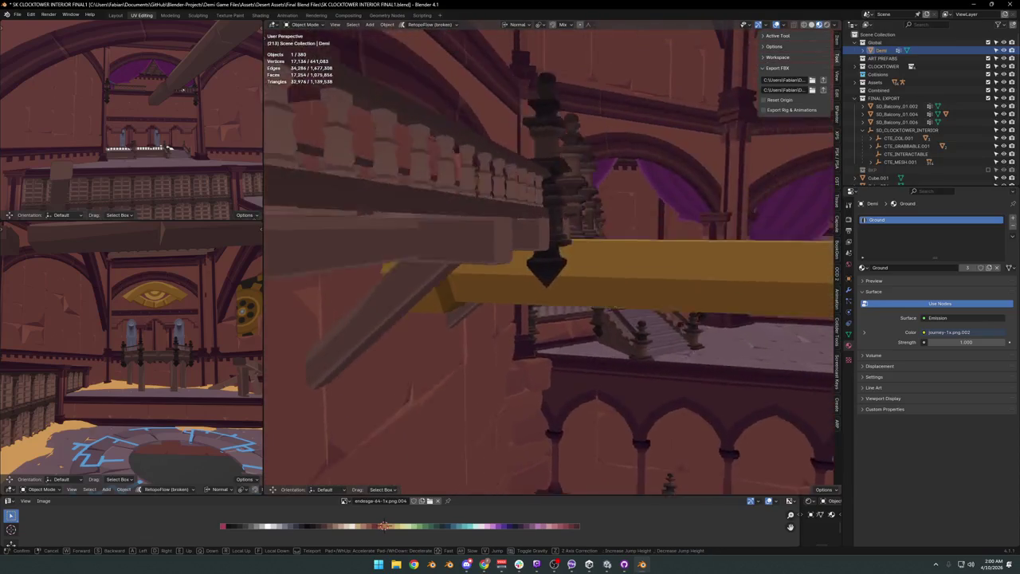
key(w)
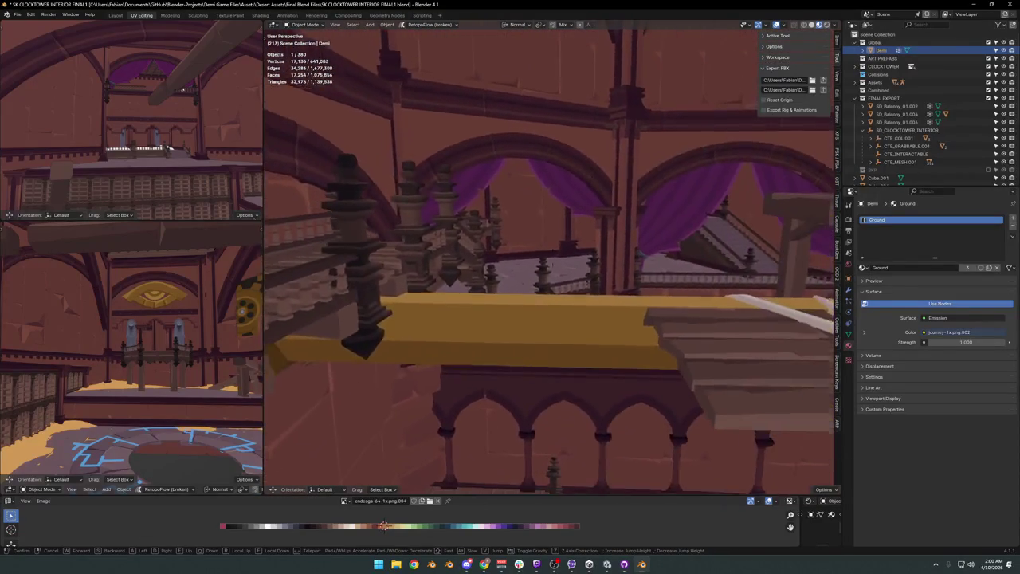
key(w)
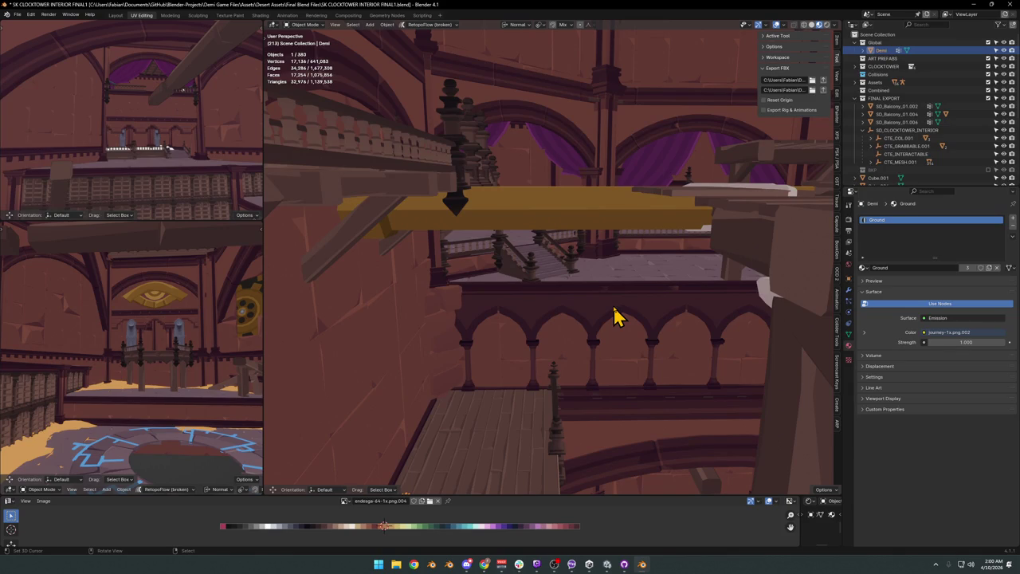
mouse_move(495, 390)
middle_down()
mouse_move(547, 322)
mouse_move(439, 312)
mouse_move(501, 346)
mouse_move(643, 371)
mouse_move(613, 337)
mouse_move(539, 300)
mouse_move(599, 303)
mouse_move(572, 304)
mouse_move(585, 326)
mouse_move(546, 321)
middle_up()
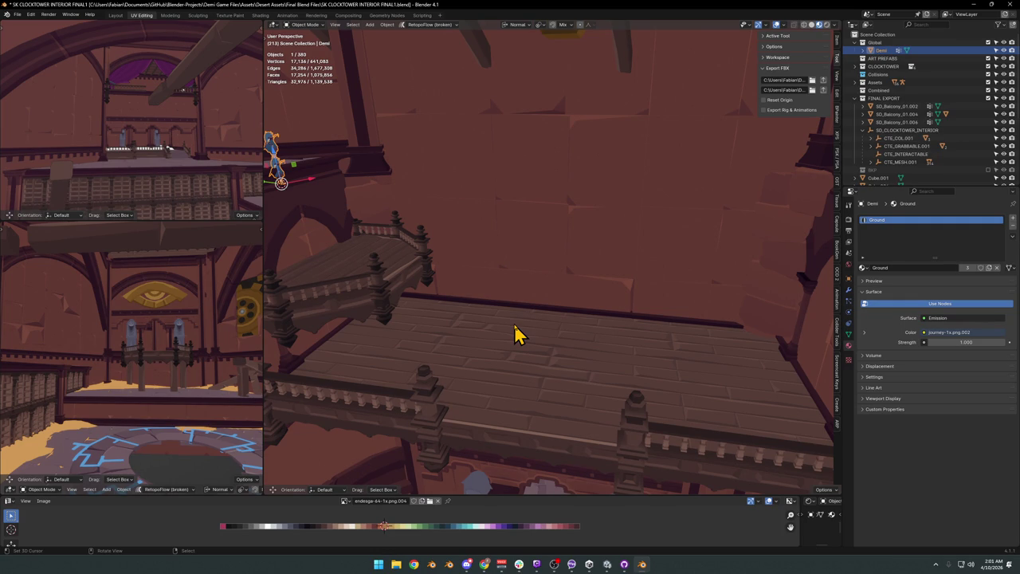
Raise the small railed balcony along Z.
middle_drag(408, 269, 531, 289)
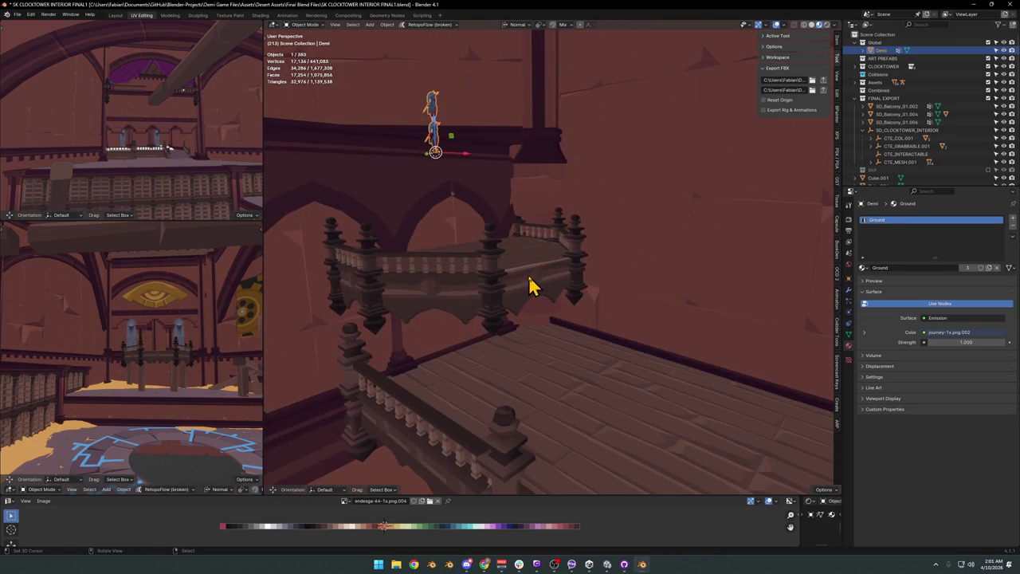
click(545, 299)
key(g)
key(z)
click(534, 239)
mouse_move(505, 228)
middle_down()
mouse_move(538, 286)
mouse_move(572, 280)
mouse_move(539, 285)
mouse_move(539, 296)
mouse_move(585, 296)
mouse_move(553, 314)
middle_up()
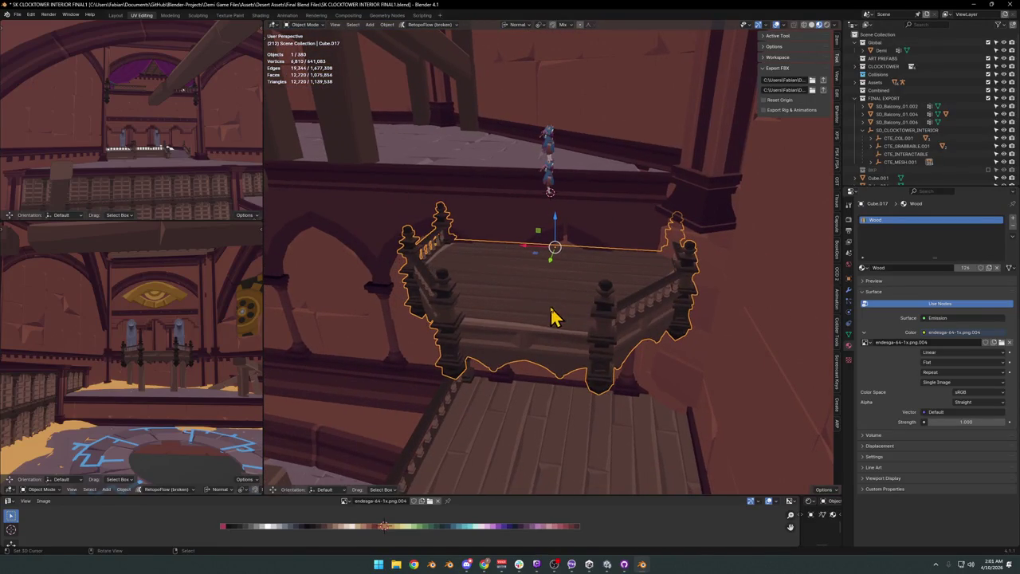
Slide the small balcony sideways along X.
key(g)
key(x)
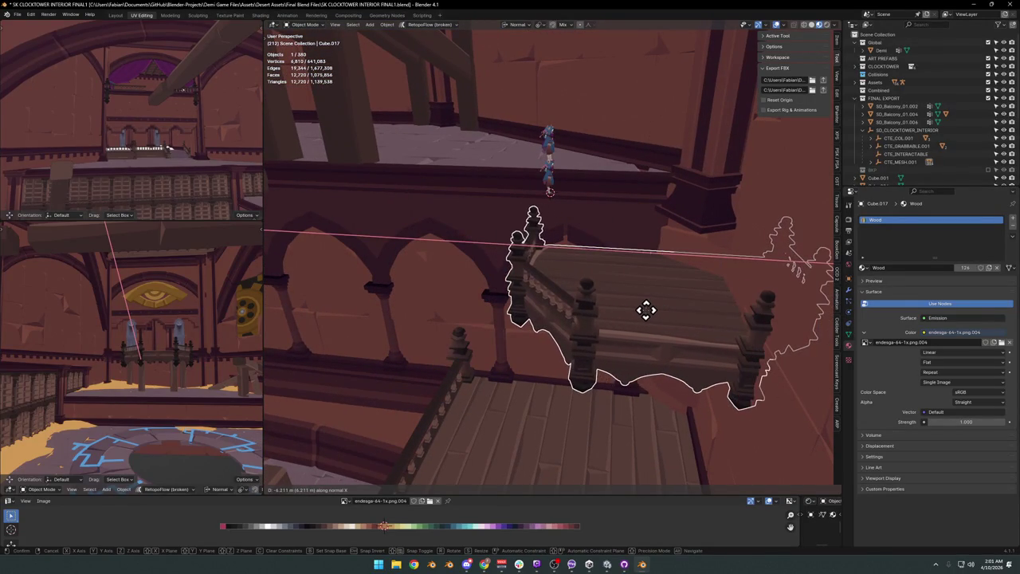
click(646, 309)
mouse_move(645, 336)
middle_down()
mouse_move(629, 315)
mouse_move(656, 291)
mouse_move(587, 314)
mouse_move(564, 296)
mouse_move(631, 312)
mouse_move(510, 283)
mouse_move(545, 303)
middle_up()
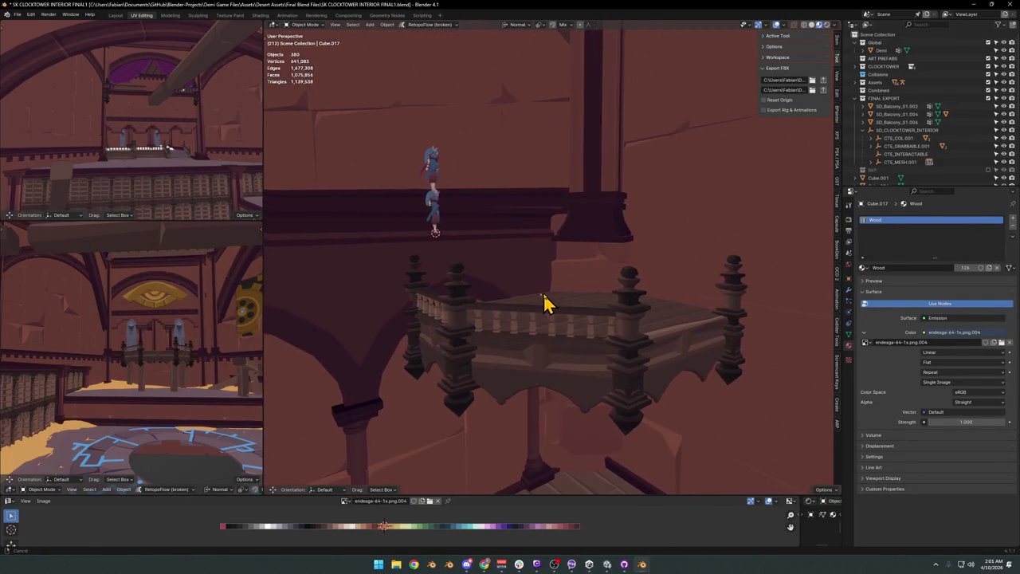
mouse_move(467, 221)
middle_down()
mouse_move(569, 266)
mouse_move(557, 291)
middle_up()
Select the balcony with Demi, cancel a trial vertical move, then select a nearby post.
shift+click(562, 306)
key(g)
key(z)
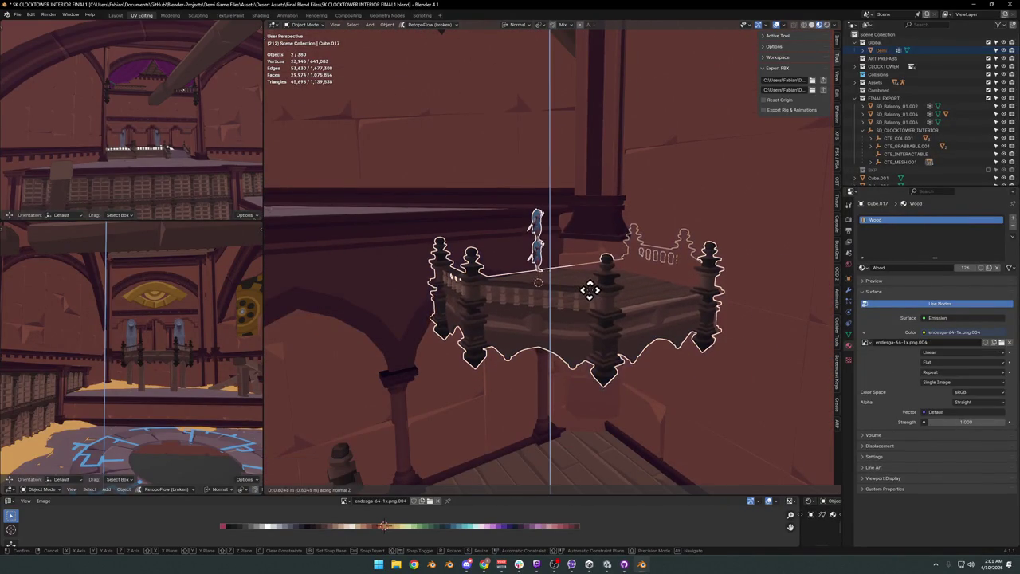
right_click(591, 284)
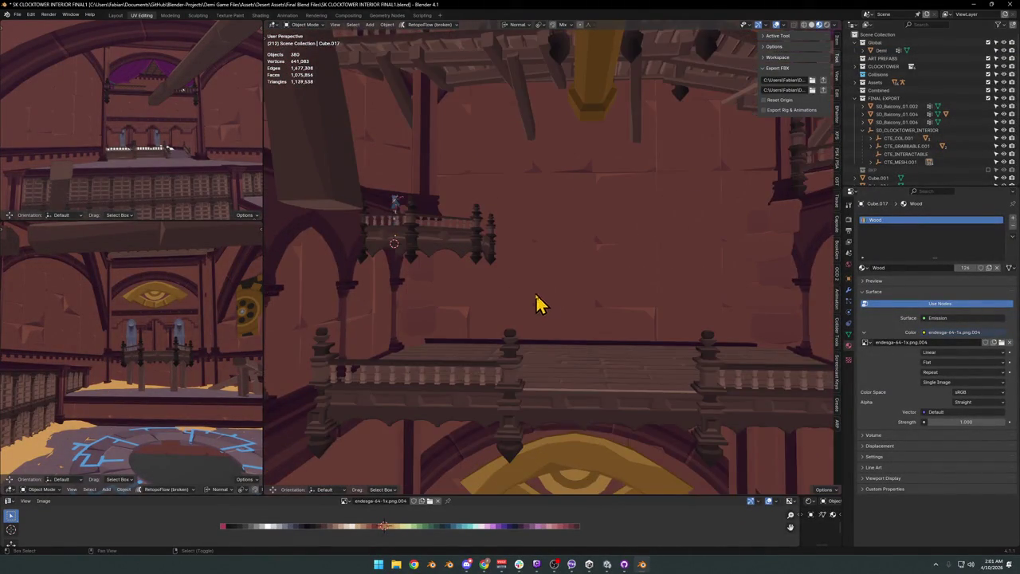
click(507, 189)
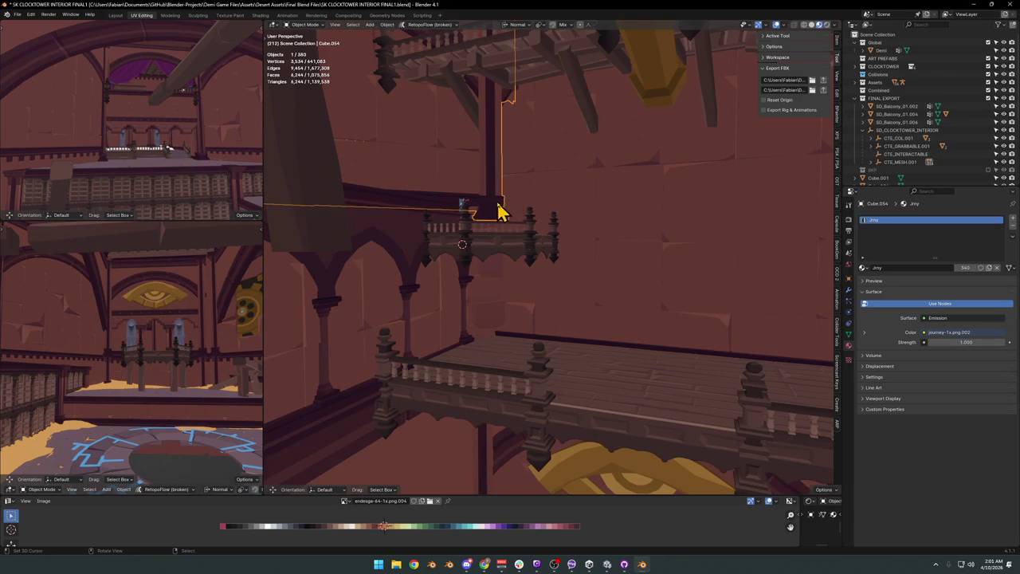